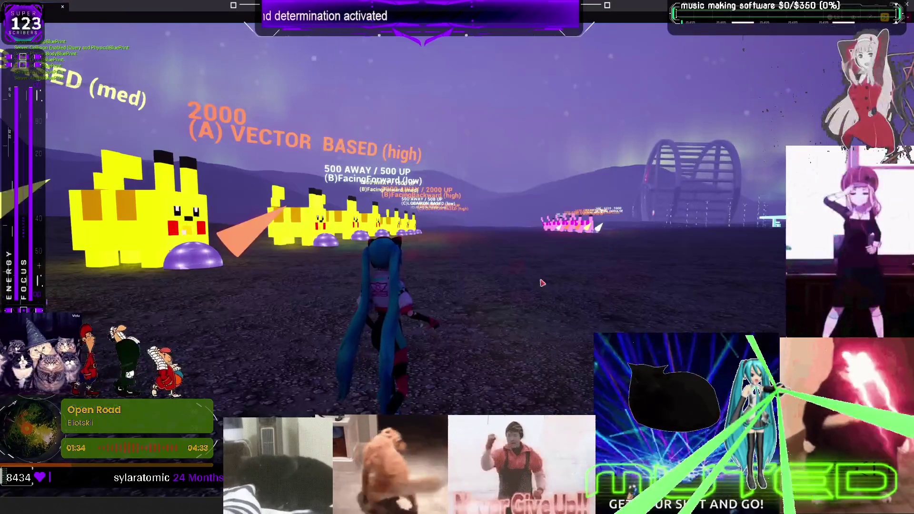
- Run the character along the Pikachu test row into the (J)OTHER Pikachu, then stop playing
key(w)
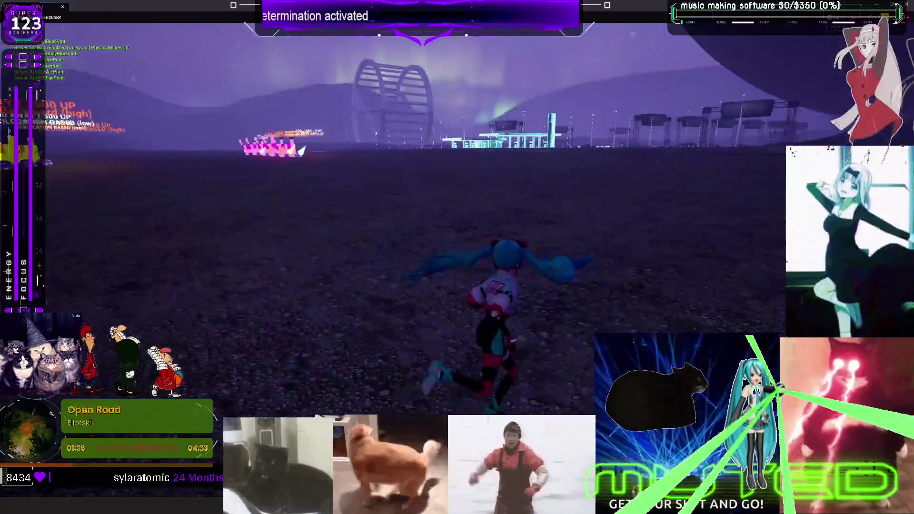
key(w)
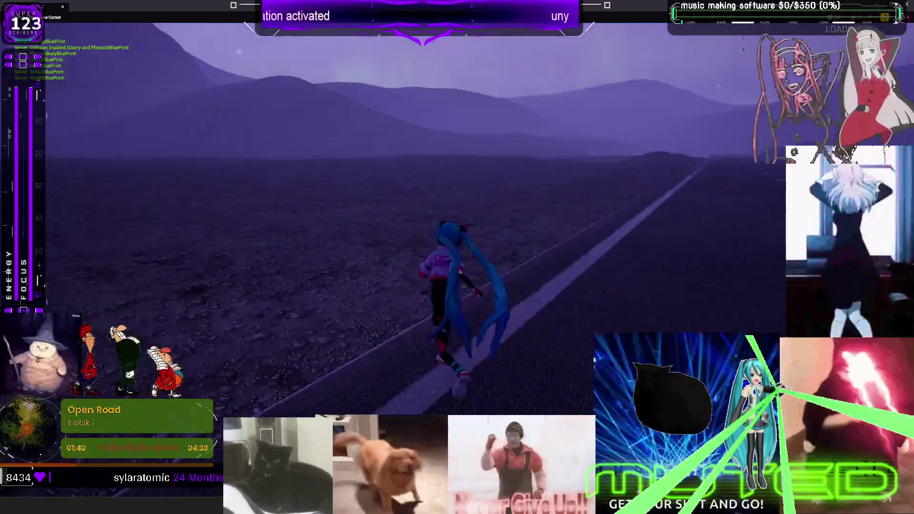
key(r)
key(w)
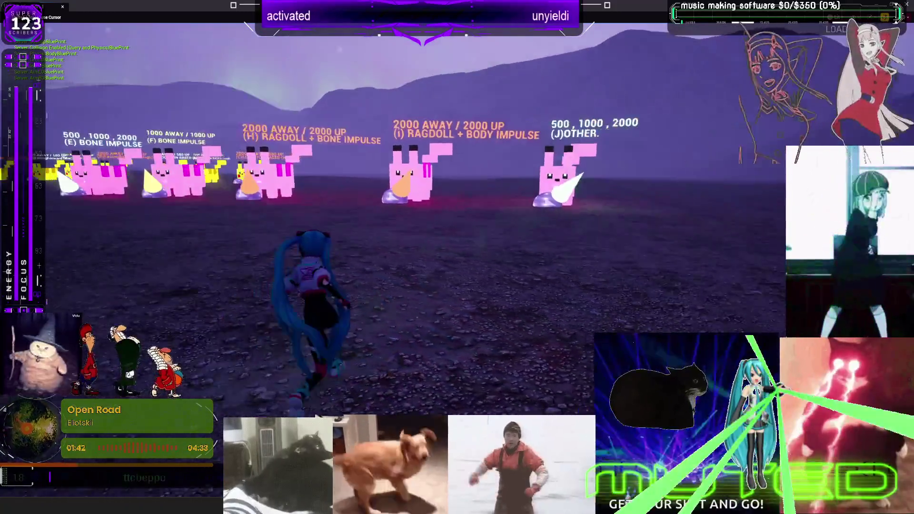
key(w)
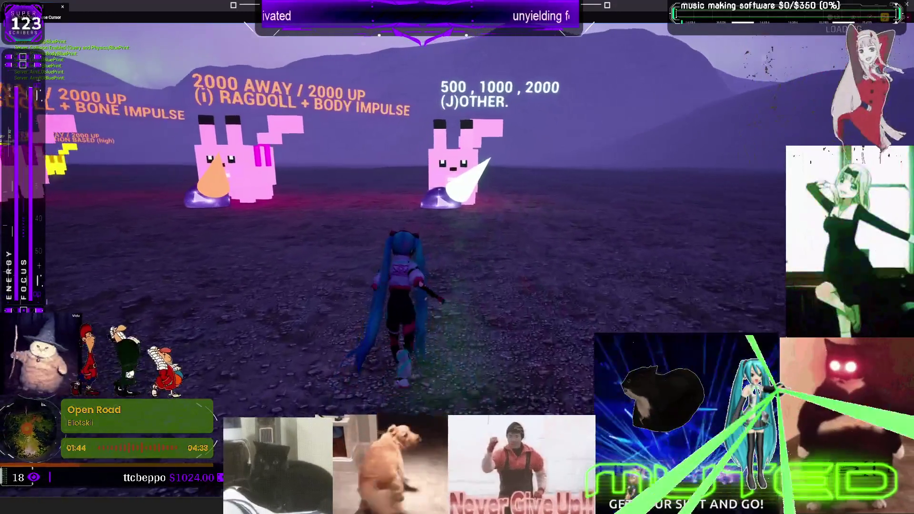
key(w)
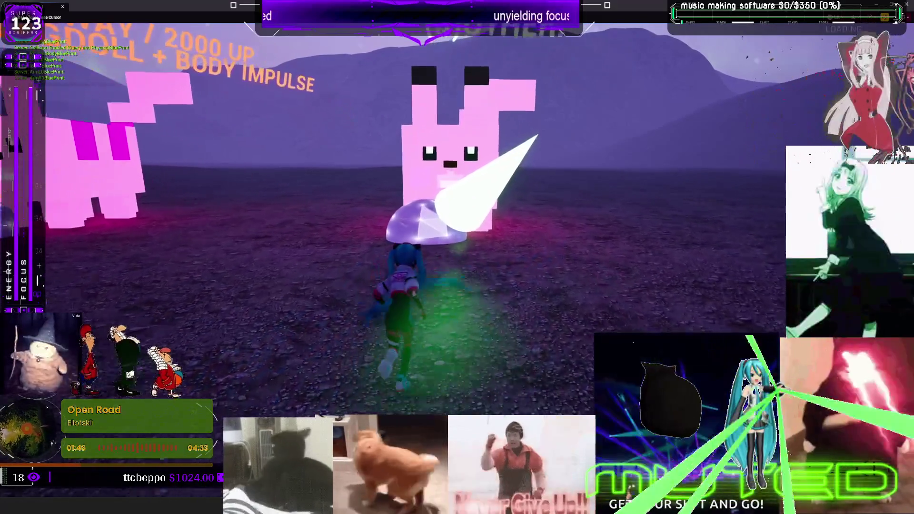
key(w)
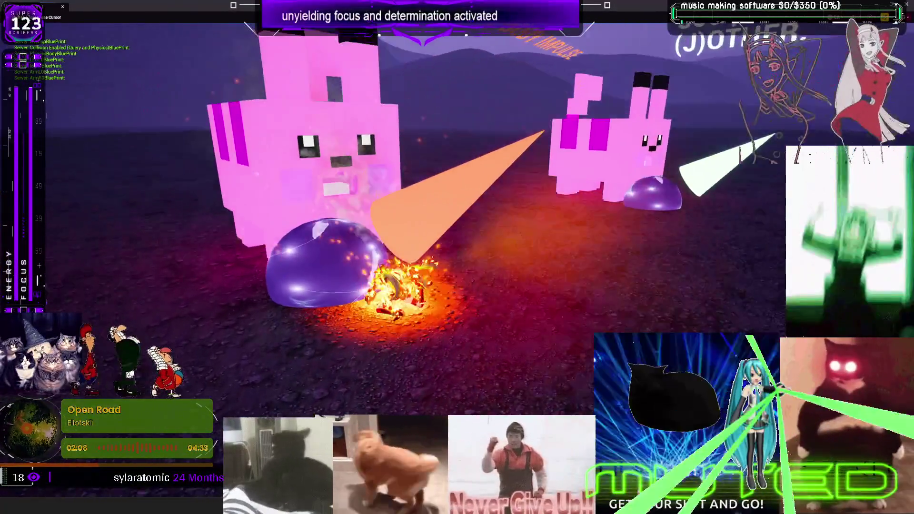
key(Escape)
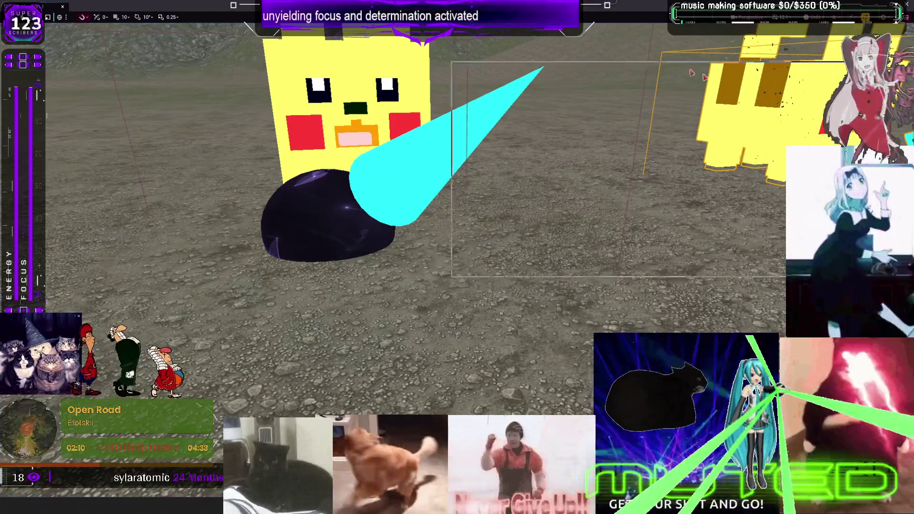
- Restore the editor layout and check BP_TheRagdoller_Pikachu14's impulse settings, including 2000 AWAY / 2000 UP
key(F11)
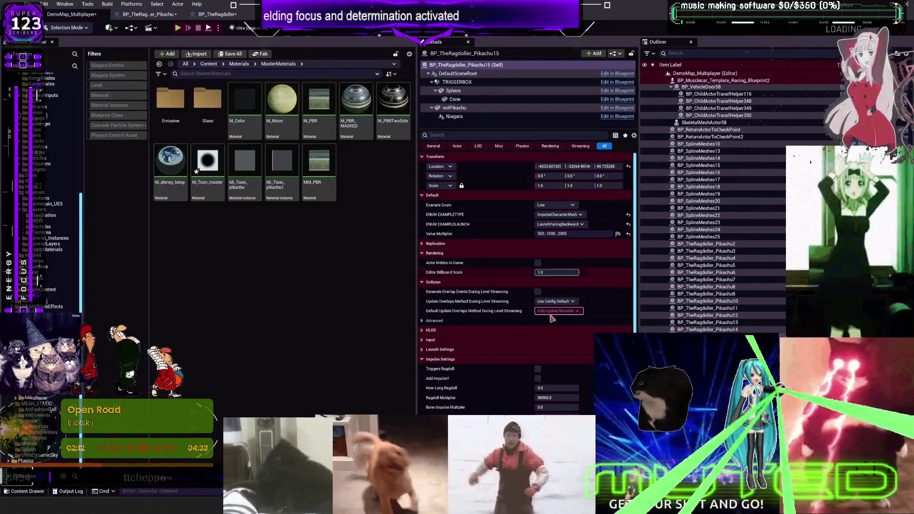
scroll(488, 382, down, 3)
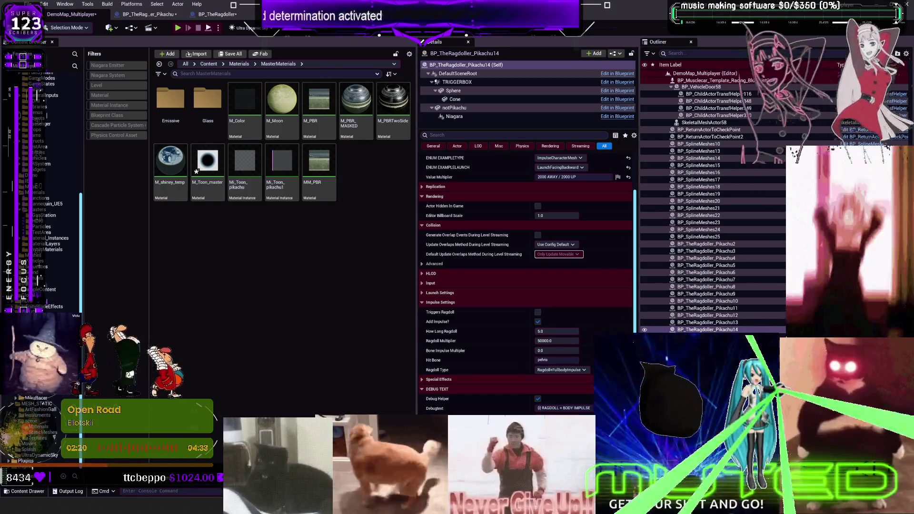
click(708, 336)
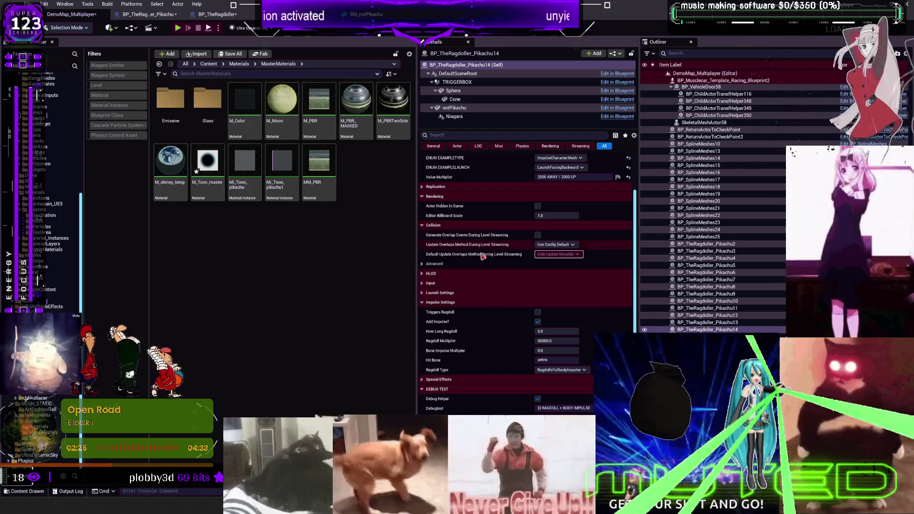
scroll(502, 247, up, 3)
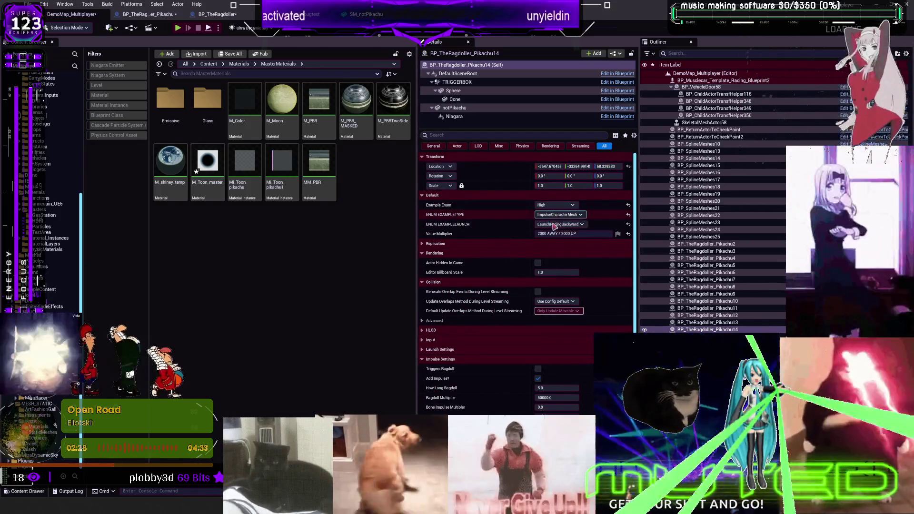
scroll(494, 292, down, 3)
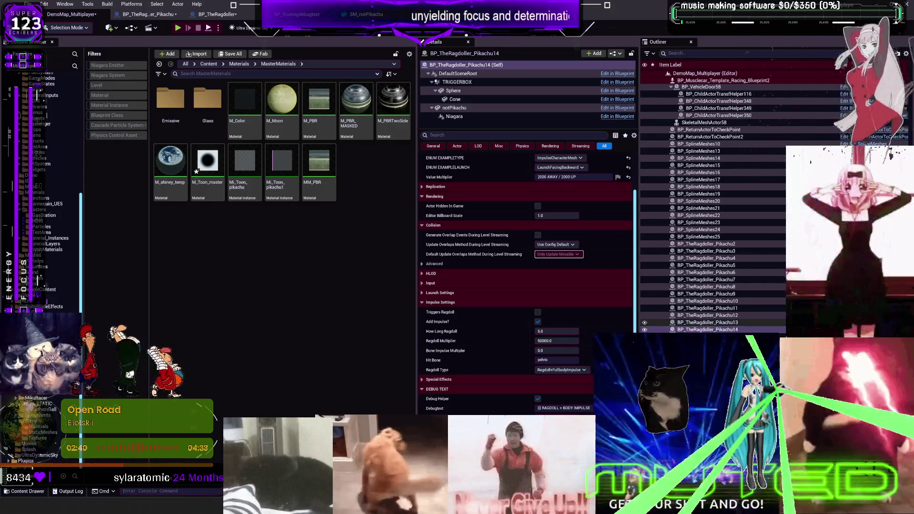
click(145, 14)
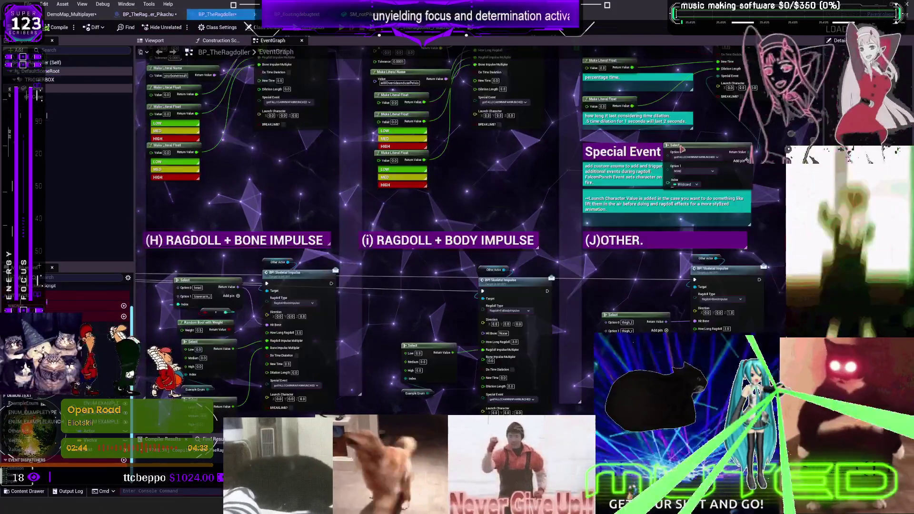
- In the BP_TheRagdoller graph, switch four BPI Skeletal Impulse nodes' Special Event to NONE
click(218, 14)
scroll(495, 180, down, 1)
scroll(519, 207, up, 4)
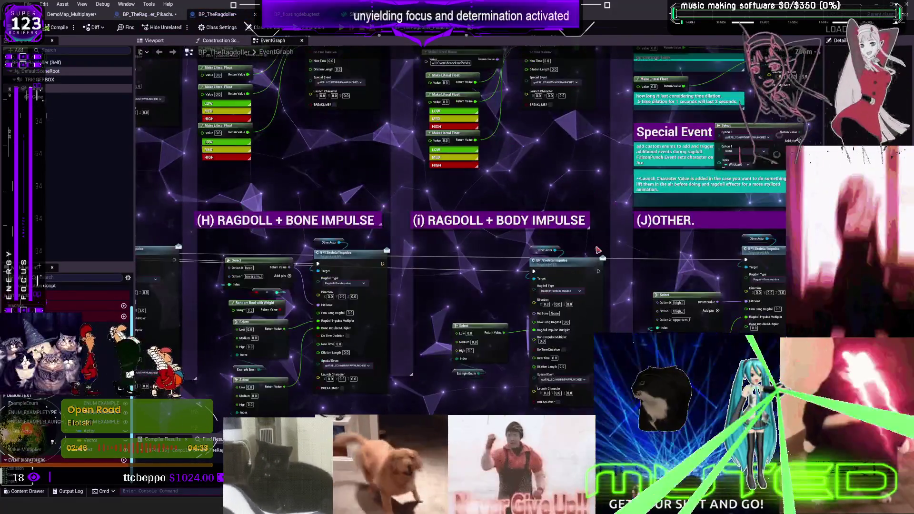
click(503, 284)
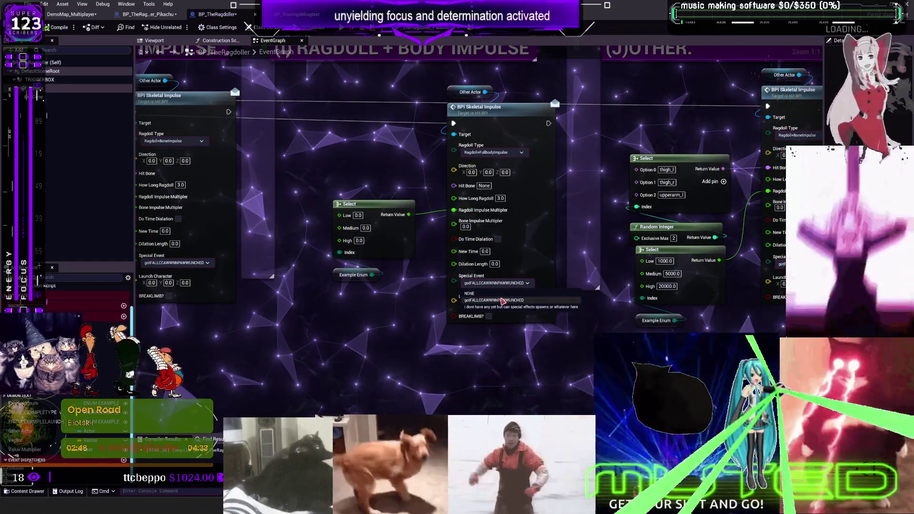
click(469, 293)
drag(179, 349, 436, 301)
click(441, 215)
click(407, 224)
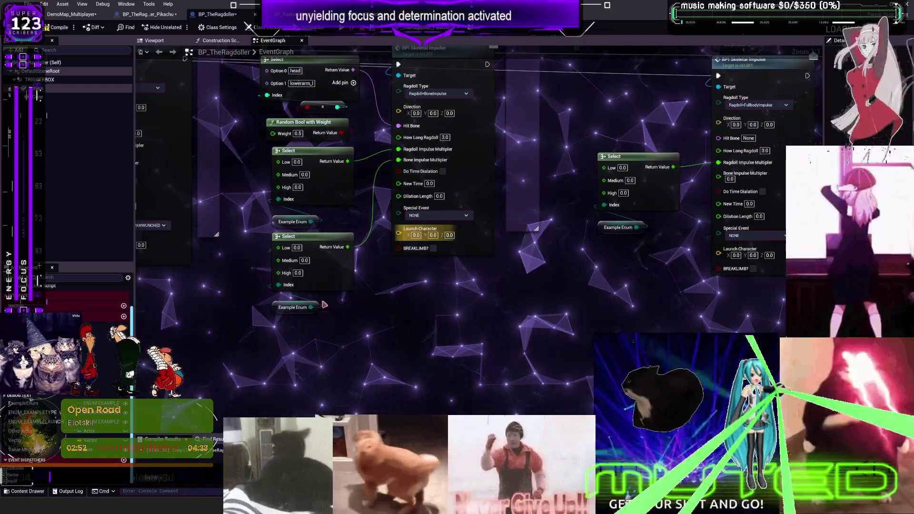
drag(303, 309, 672, 306)
click(506, 235)
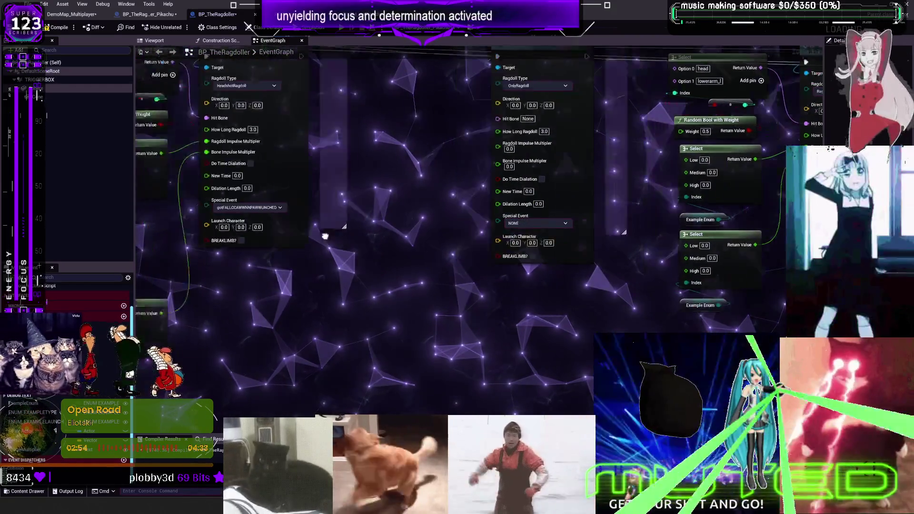
click(526, 219)
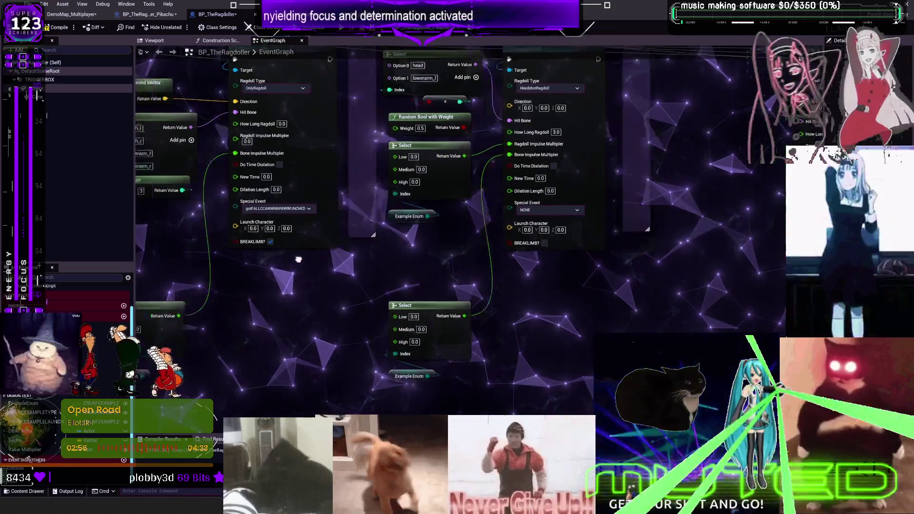
scroll(344, 229, down, 2)
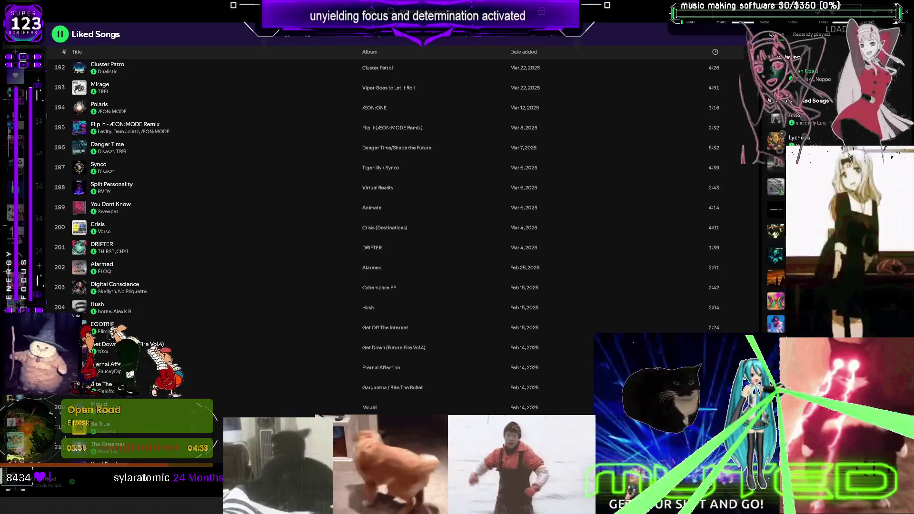
scroll(386, 340, down, 5)
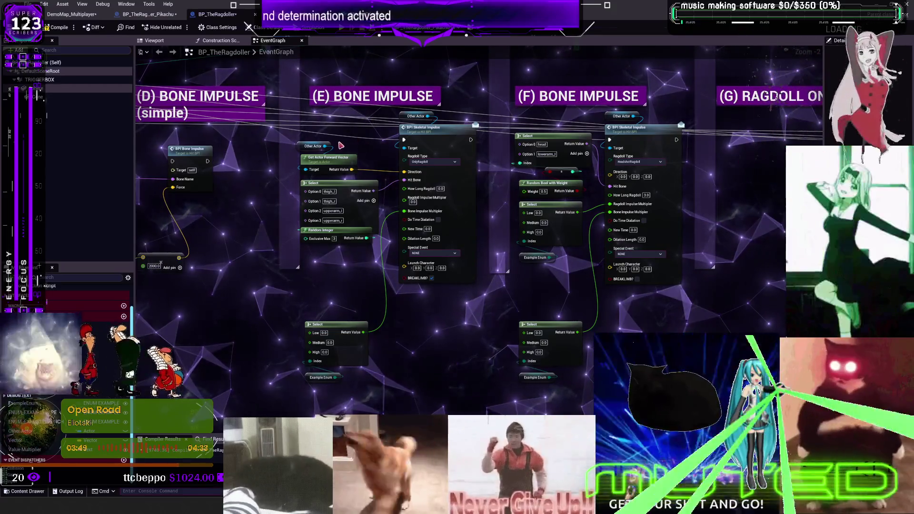
- Paste copies of the Other Actor and forward vector nodes and wire them into section (F)'s impulse Direction
drag(349, 149, 296, 177)
scroll(640, 206, up, 1)
scroll(640, 206, up, 2)
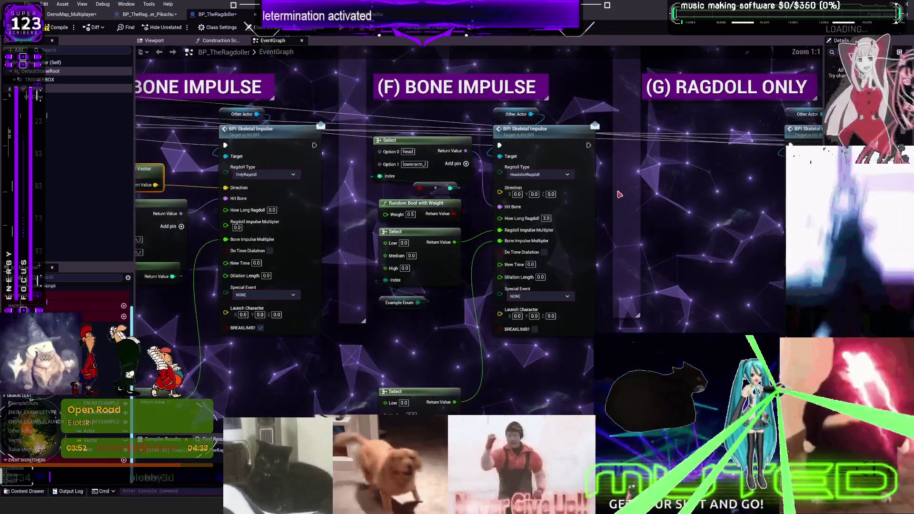
key(ctrl+v)
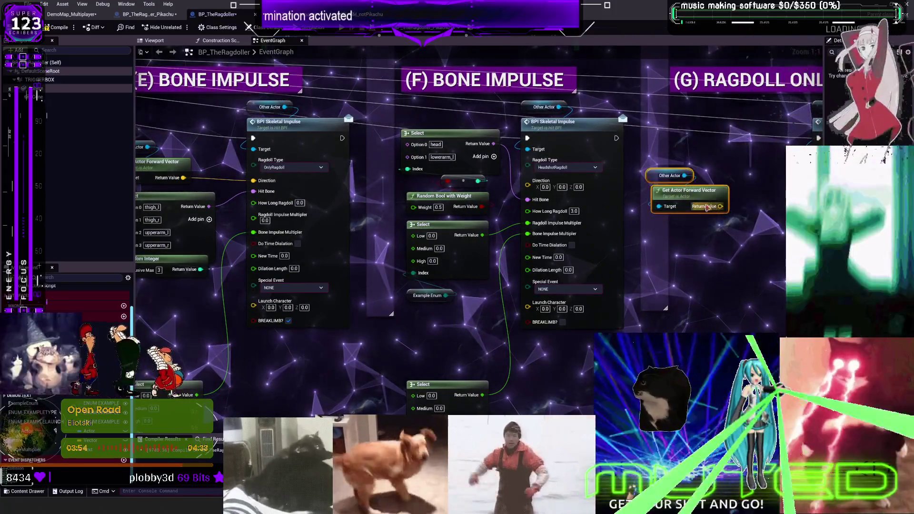
drag(720, 206, 734, 220)
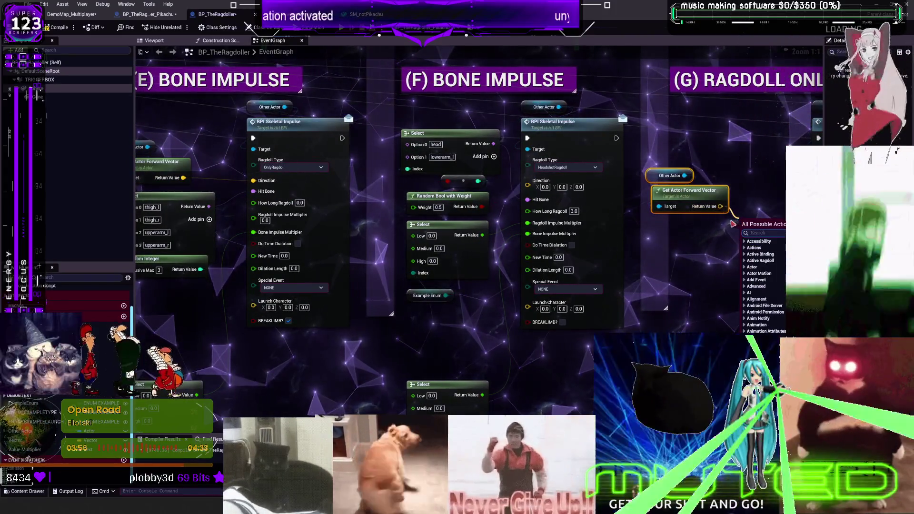
text(inv)
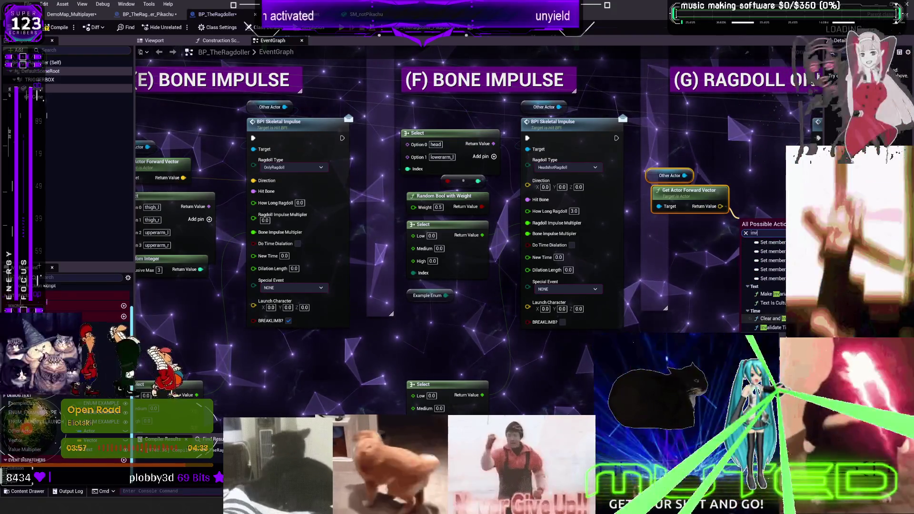
key(BackSpace)
key(BackSpace)
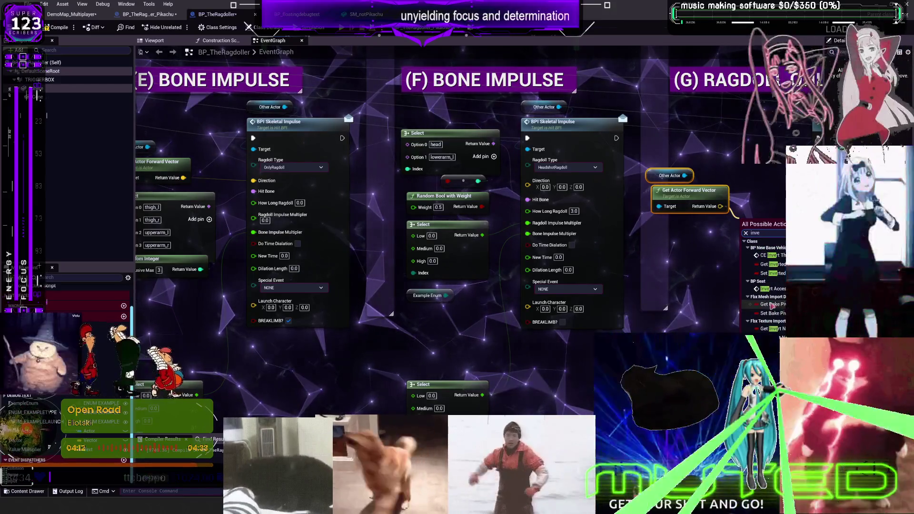
click(634, 248)
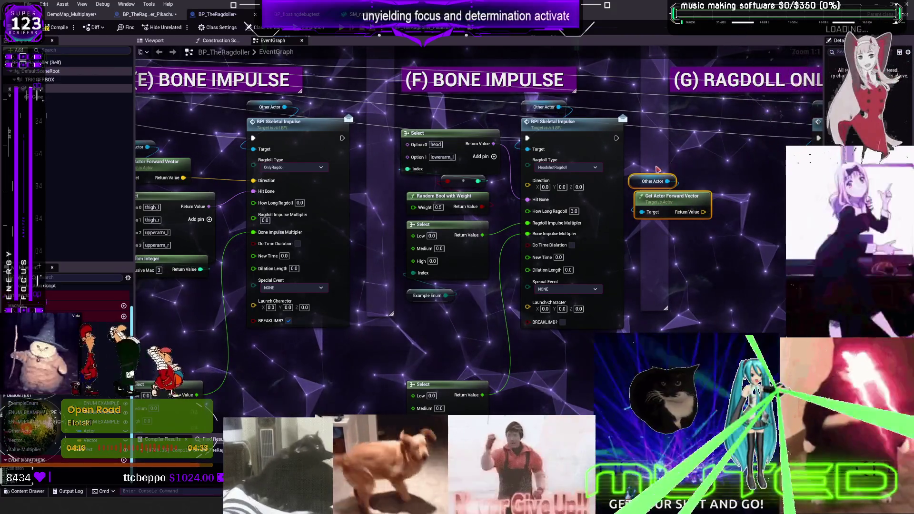
drag(703, 211, 528, 180)
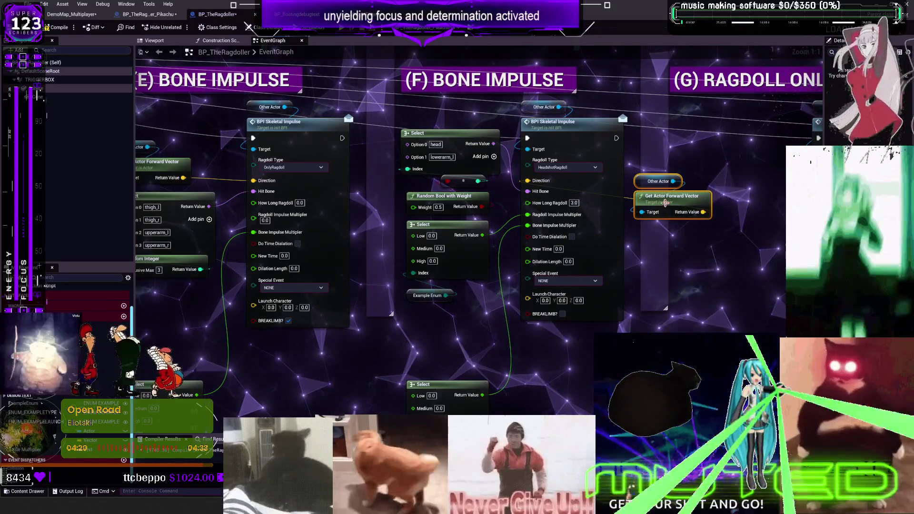
- Pan through sections (G), (H) and (I), then back to the (D)–(F) Bone Impulse sections
mouse_move(645, 176)
mouse_down()
mouse_move(511, 170)
mouse_move(394, 200)
mouse_move(439, 207)
mouse_up()
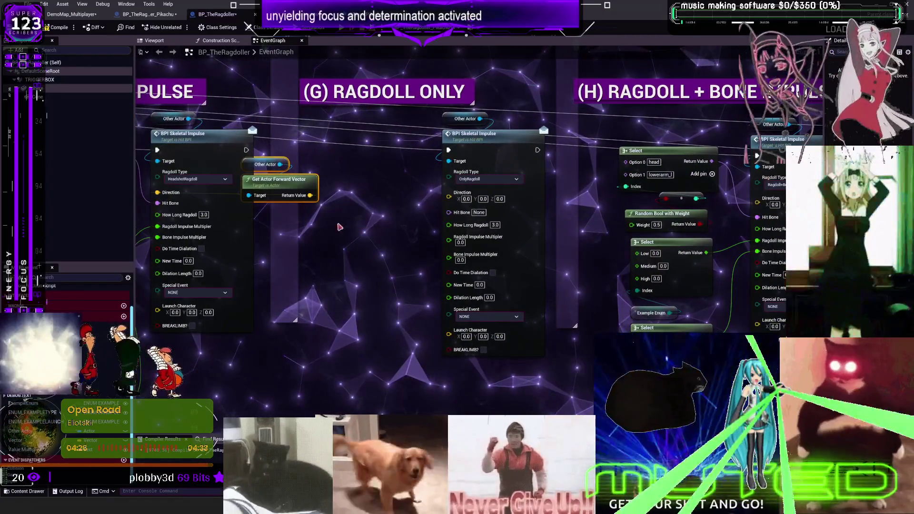
drag(666, 198, 527, 170)
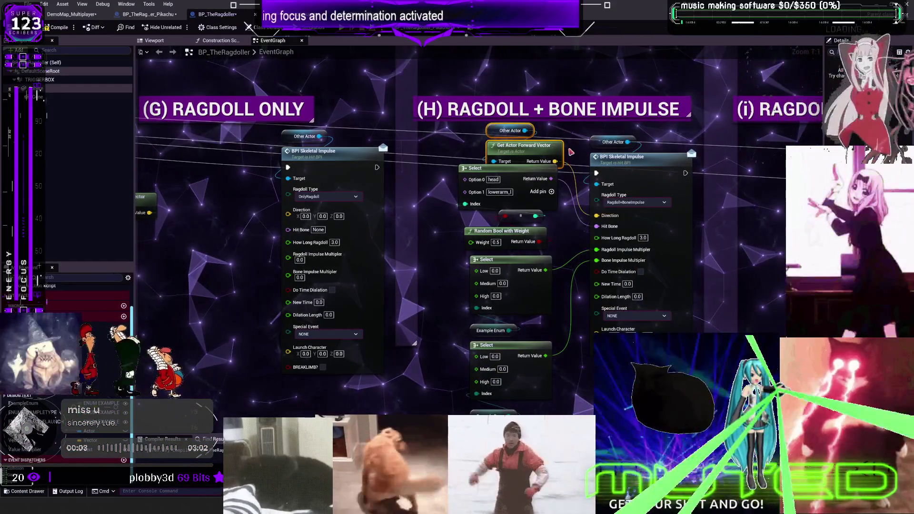
mouse_move(493, 146)
mouse_down()
mouse_move(449, 144)
mouse_move(501, 163)
mouse_up()
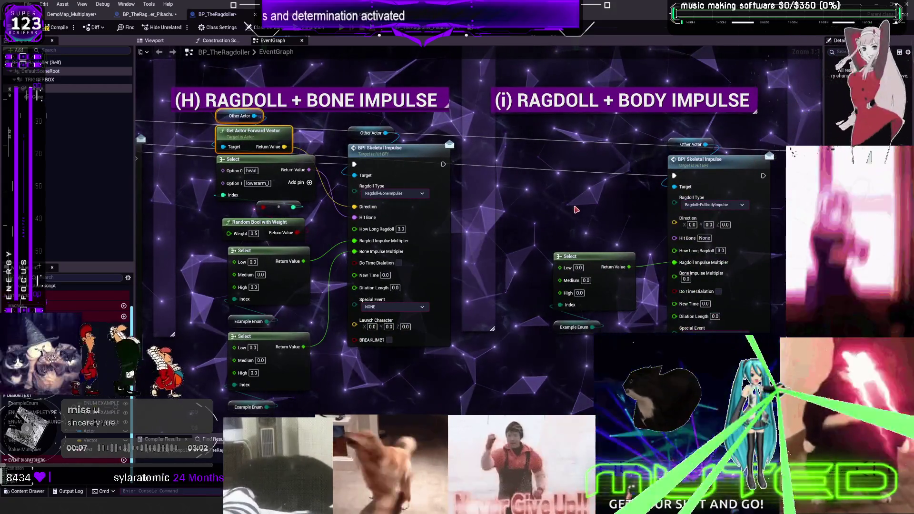
drag(576, 210, 904, 188)
drag(143, 190, 438, 191)
drag(238, 195, 381, 195)
mouse_move(111, 198)
mouse_down()
mouse_move(398, 198)
mouse_move(471, 209)
mouse_up()
scroll(514, 314, up, 4)
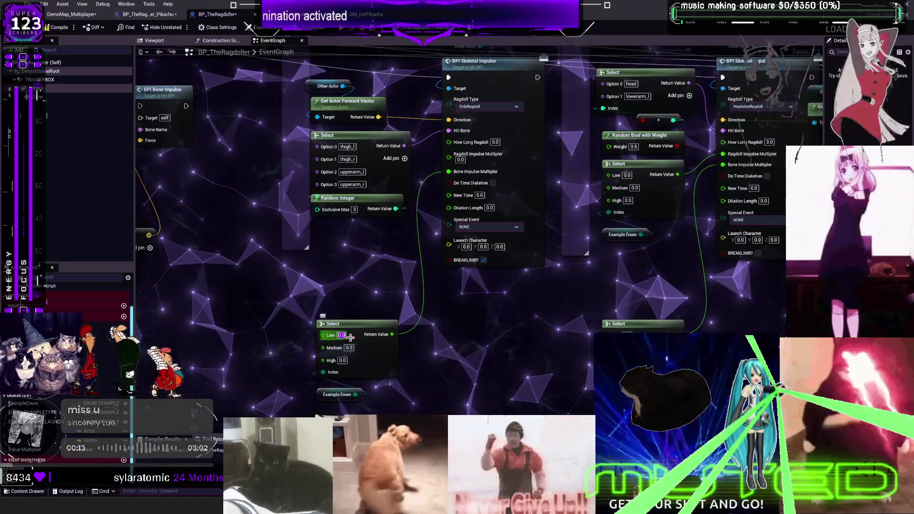
- Confirm section E's High strength of 10000, then enter section H's Low 500, Medium and High 10000 values
text(00)
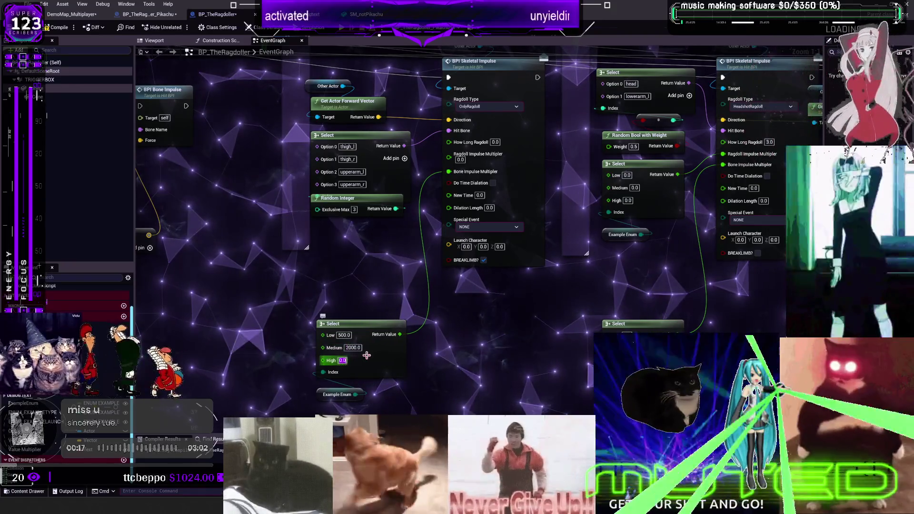
text(00.0)
key(Return)
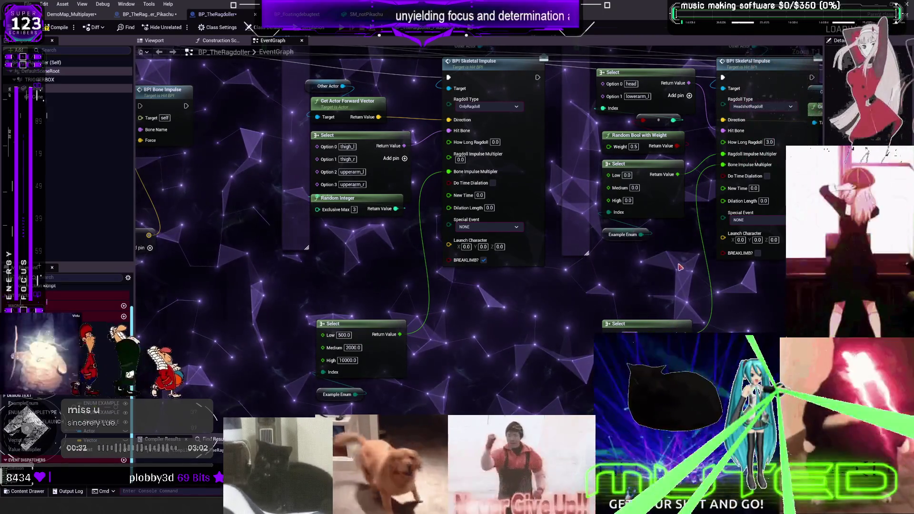
mouse_move(678, 324)
mouse_down()
mouse_move(639, 289)
mouse_move(526, 291)
mouse_move(523, 323)
mouse_move(476, 328)
mouse_up()
click(575, 294)
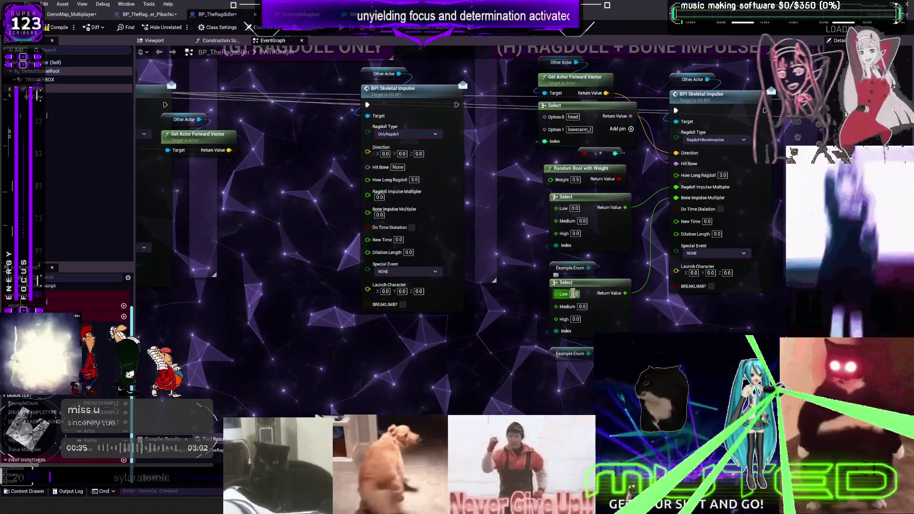
text(500)
click(581, 306)
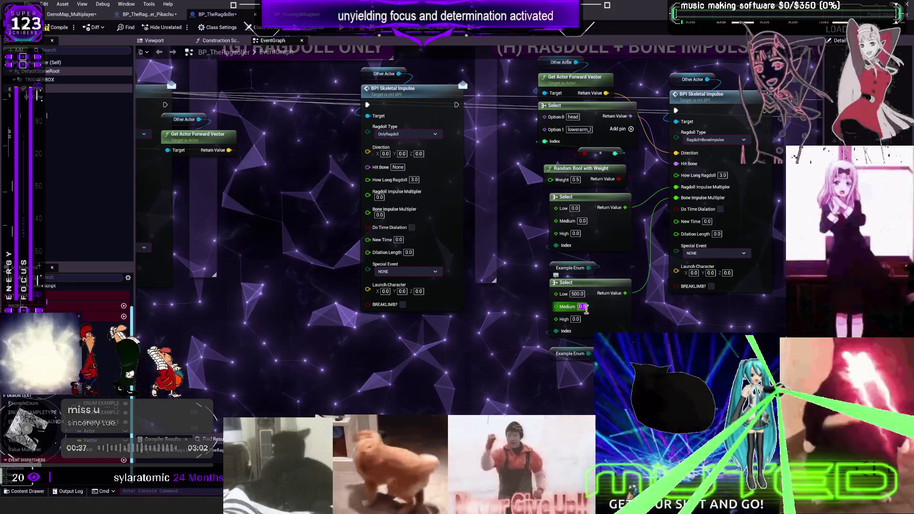
text(1000)
click(576, 319)
text(2000)
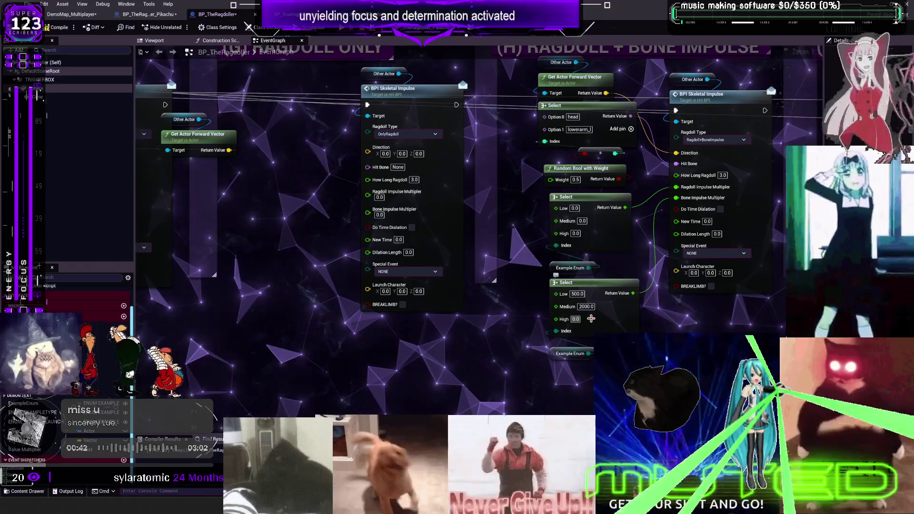
scroll(641, 315, down, 4)
scroll(641, 315, up, 3)
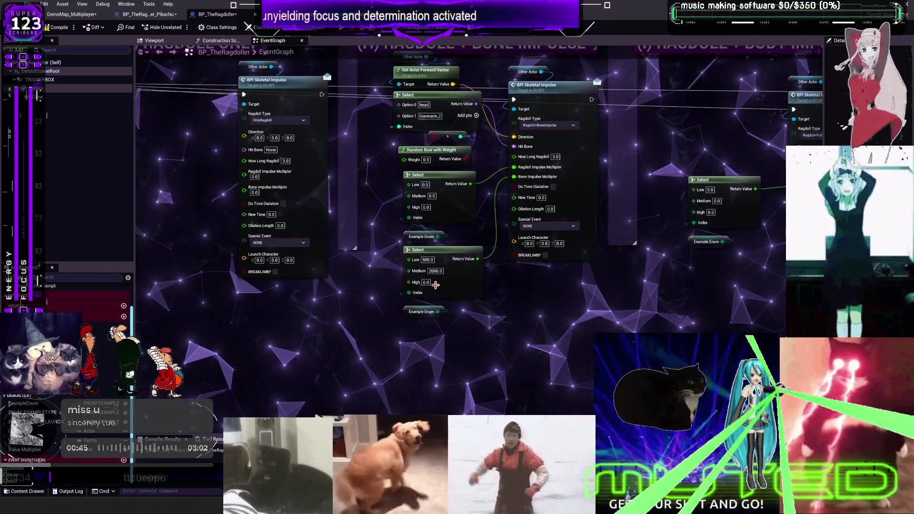
text(10000)
key(Return)
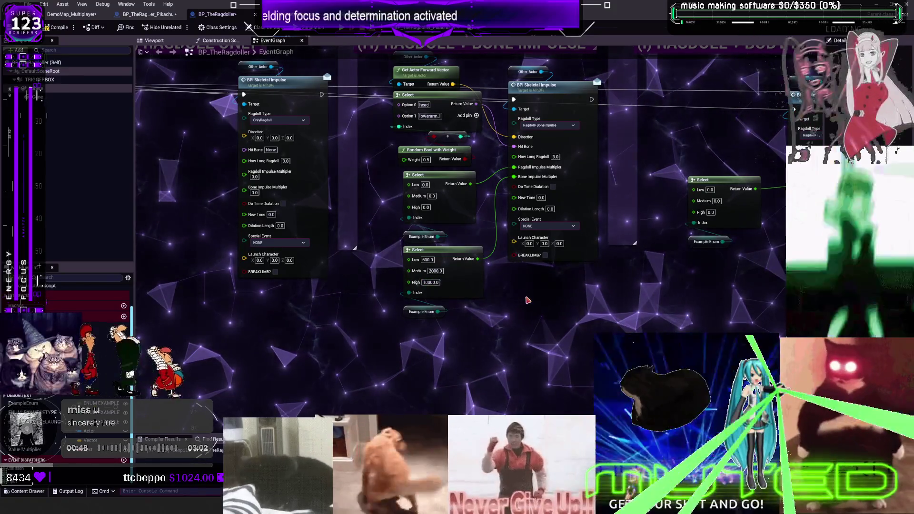
- Compile the BP_TheRagdoller Blueprint and start a play session with Alt+P
scroll(524, 314, down, 2)
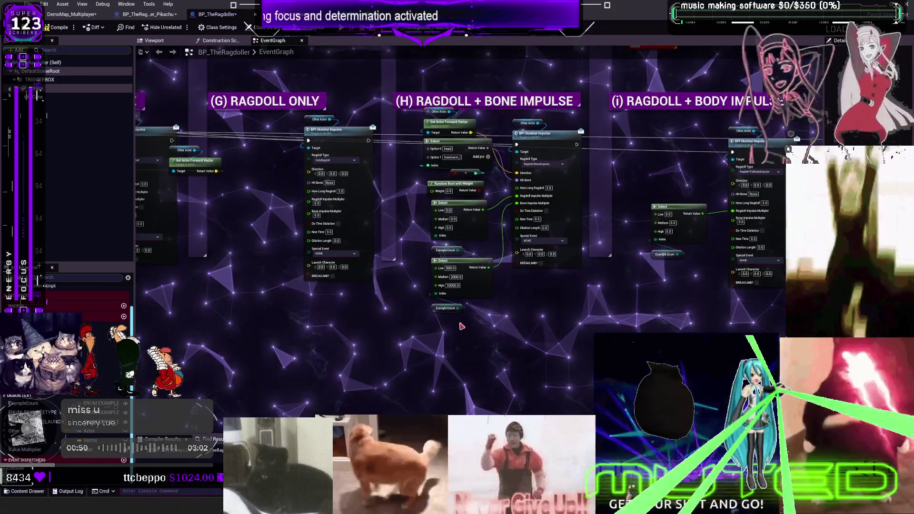
drag(626, 258, 566, 269)
scroll(626, 259, up, 2)
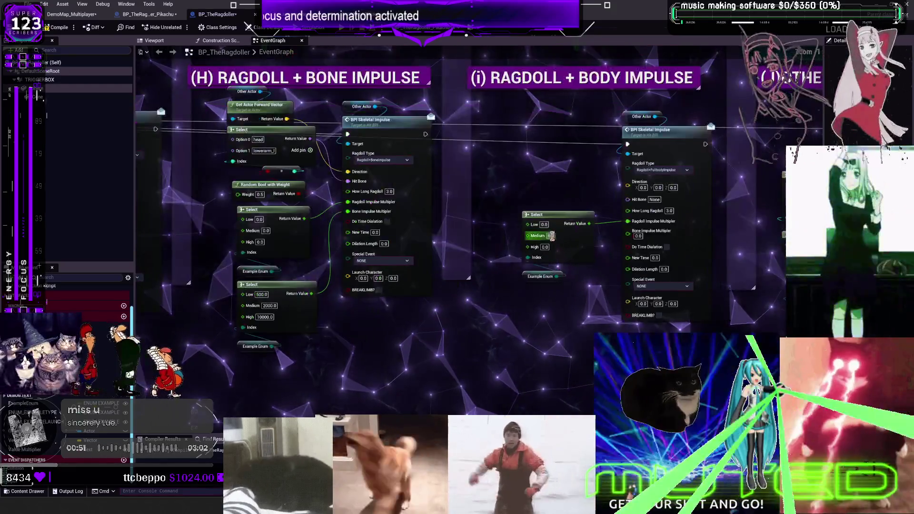
scroll(595, 242, down, 3)
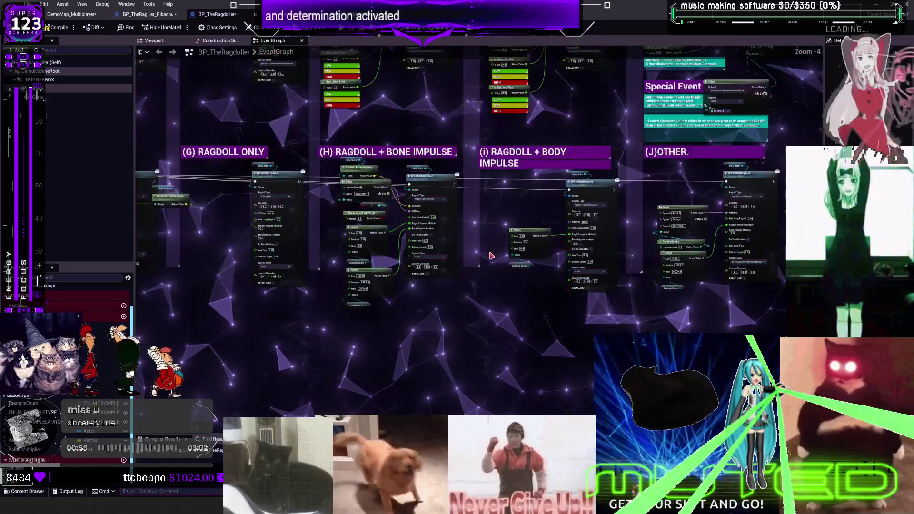
scroll(595, 241, up, 2)
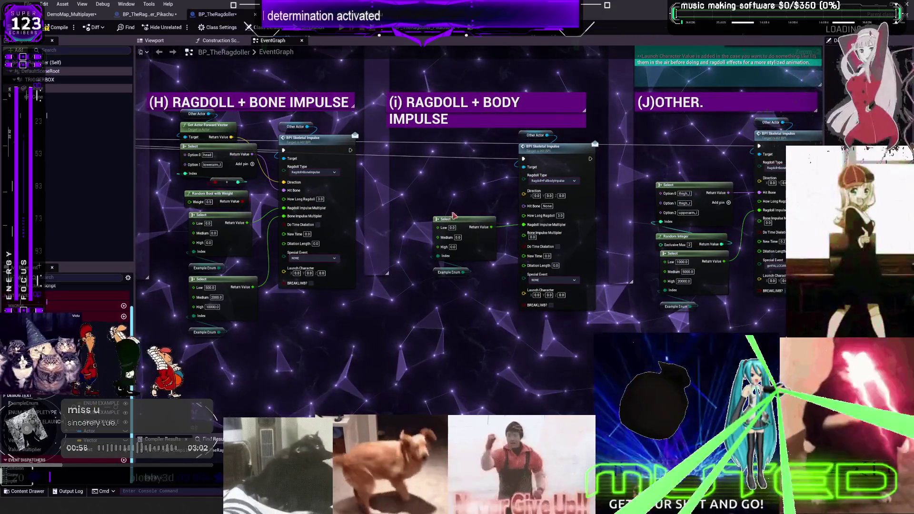
click(58, 28)
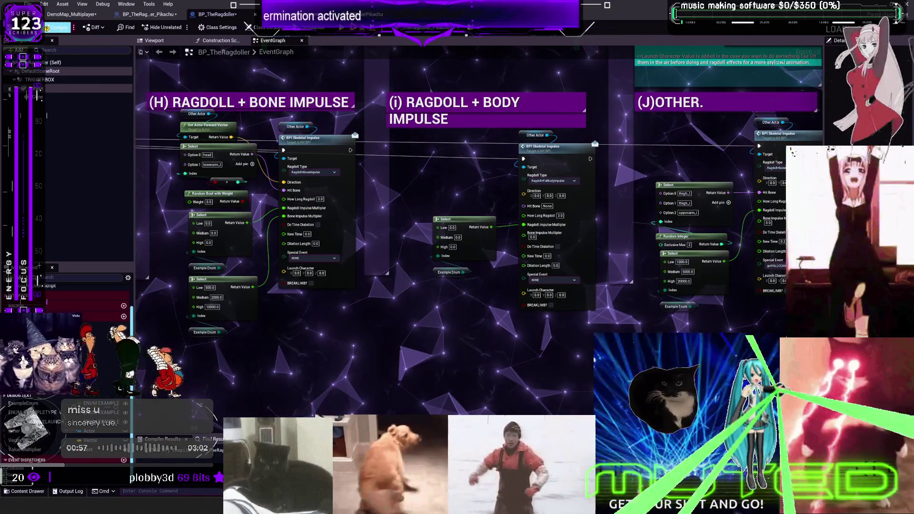
key(alt+p)
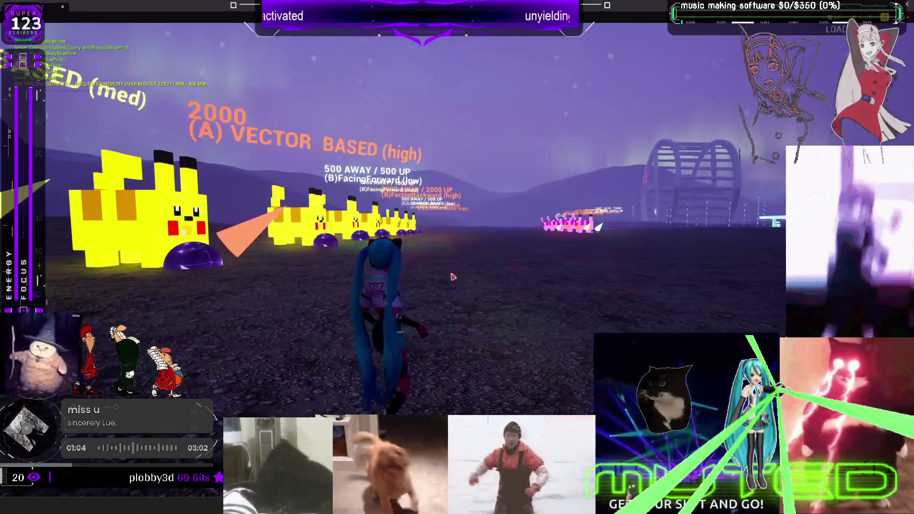
- Walk the character into the pink Pikachu's purple bubble to trigger its impulse
key(w)
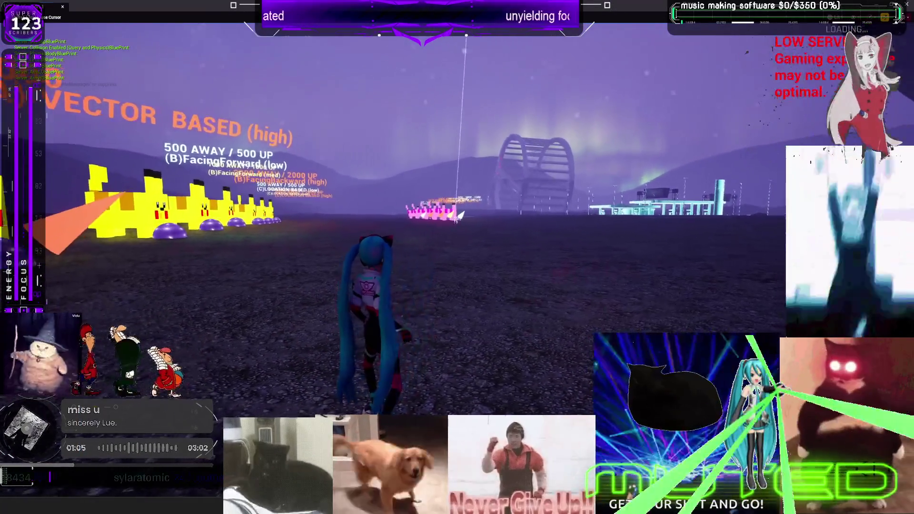
key(w)
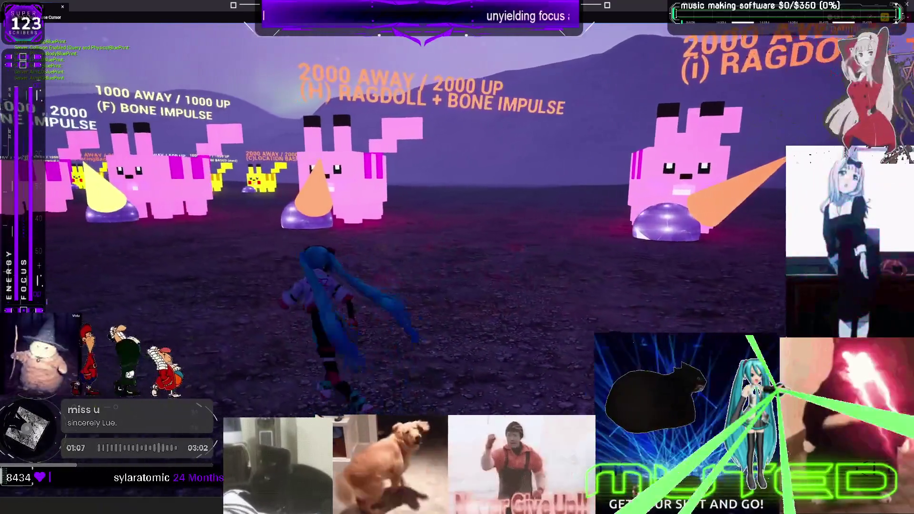
key(w)
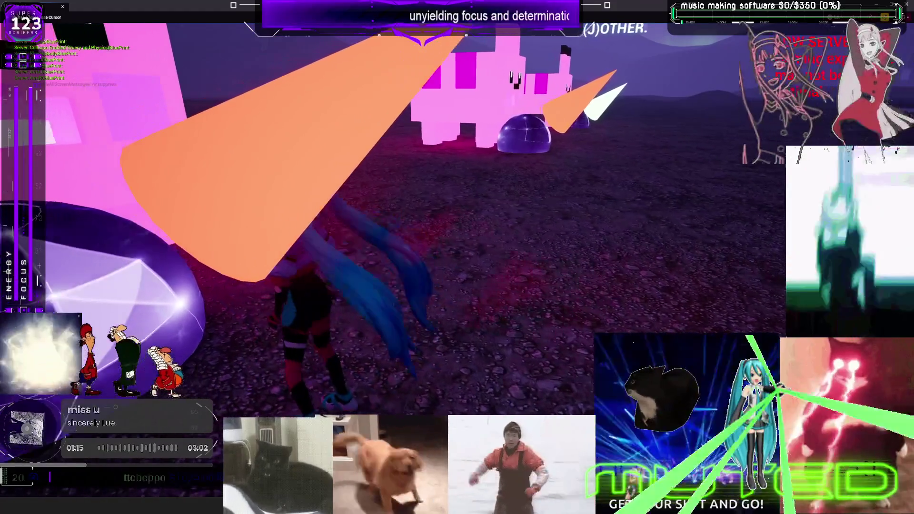
key(w)
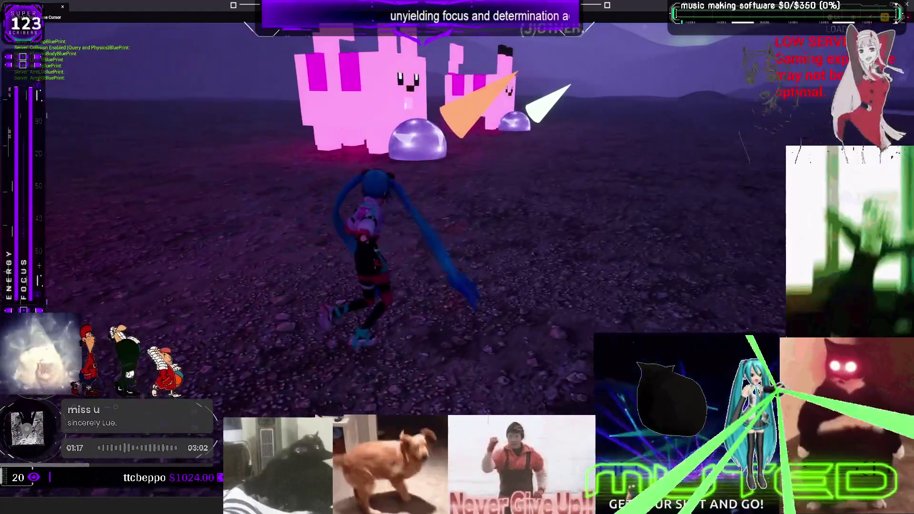
key(w)
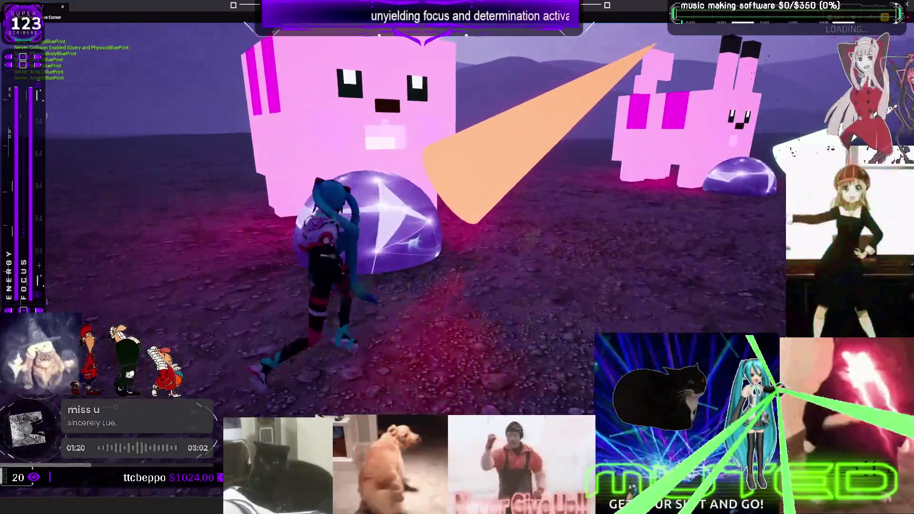
key(s)
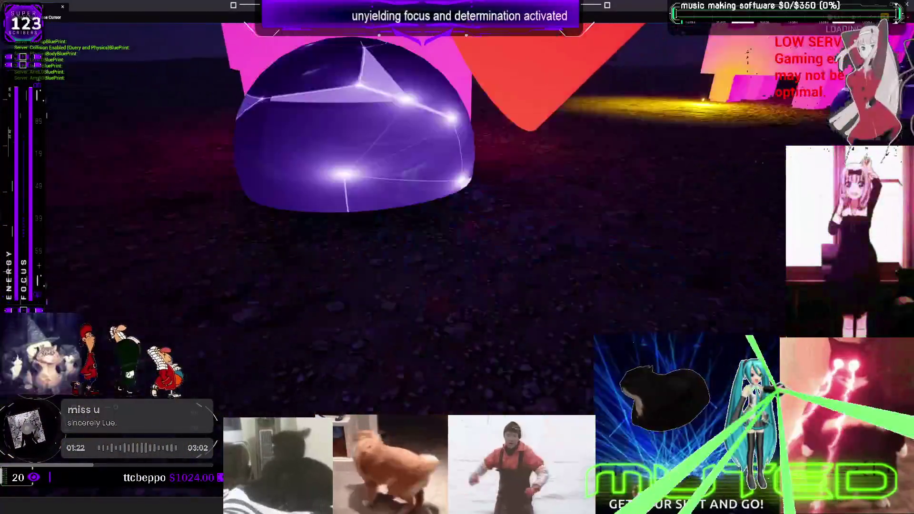
key(w)
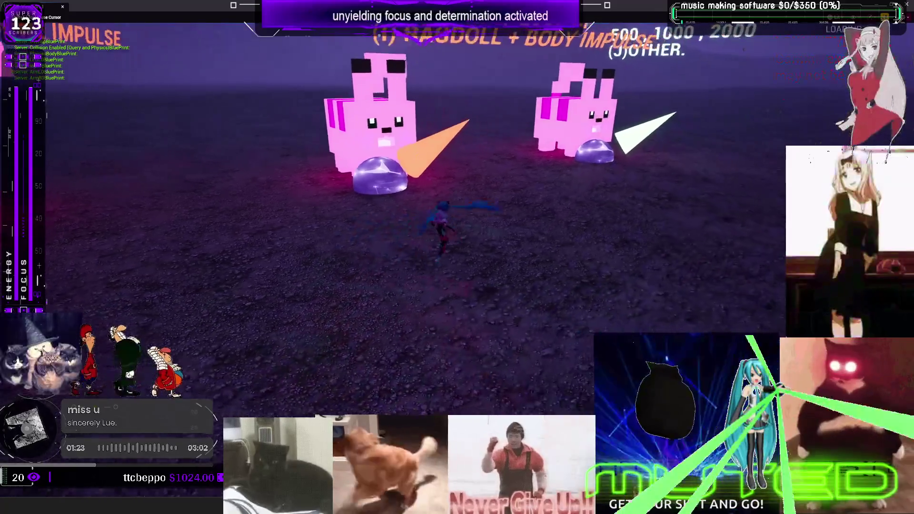
key(s)
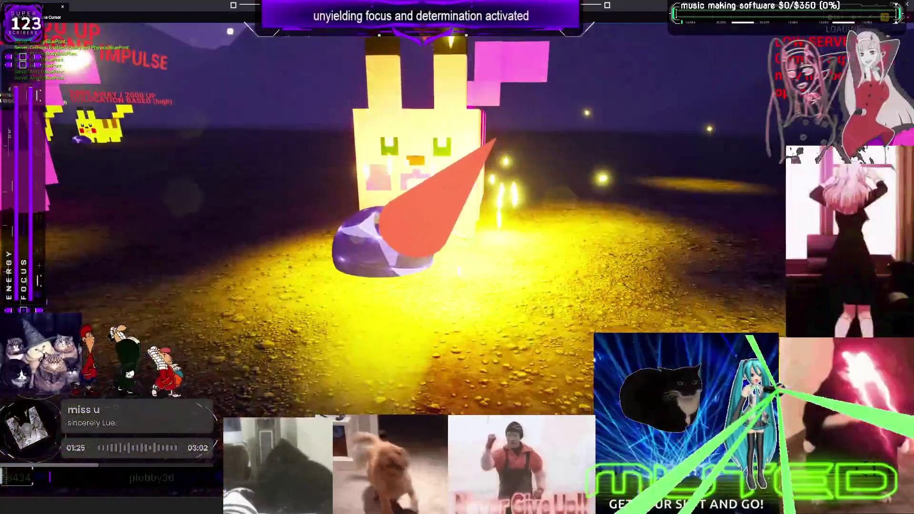
key(s)
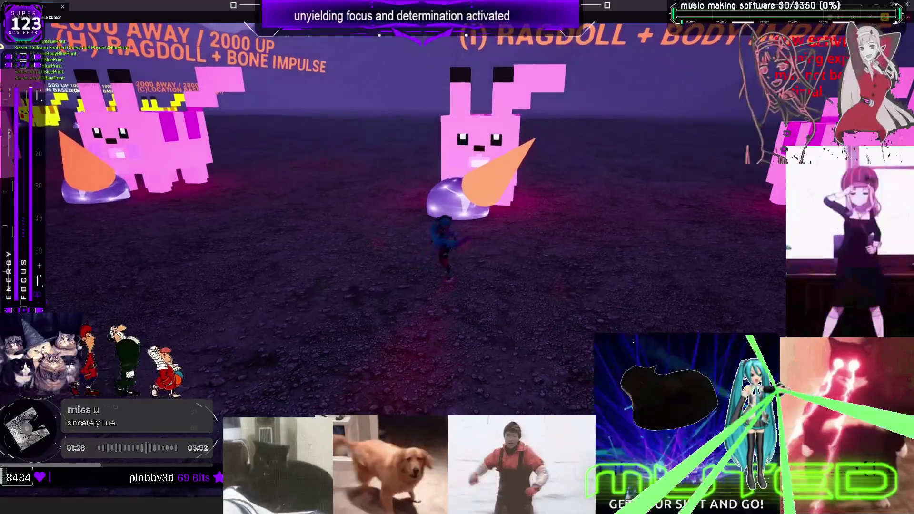
- Circle around the pink target, run into its purple trigger again, and end the play session
key(a)
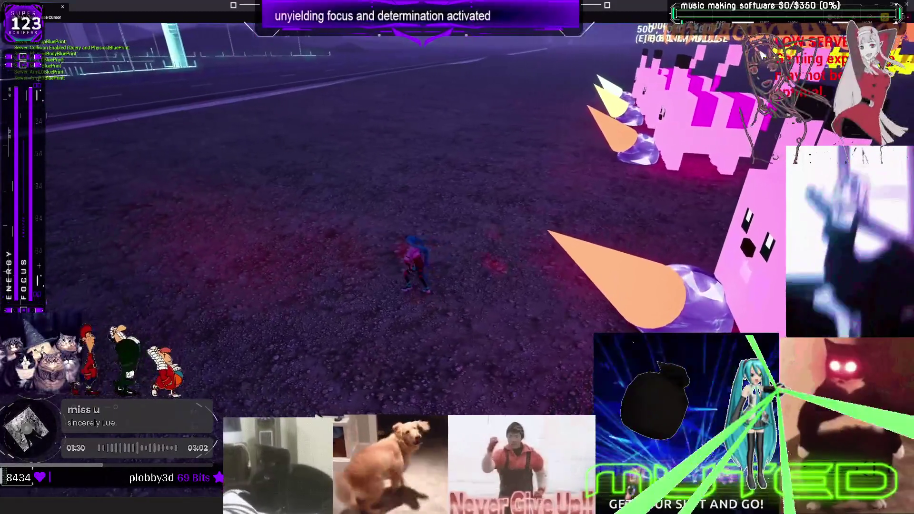
key(w)
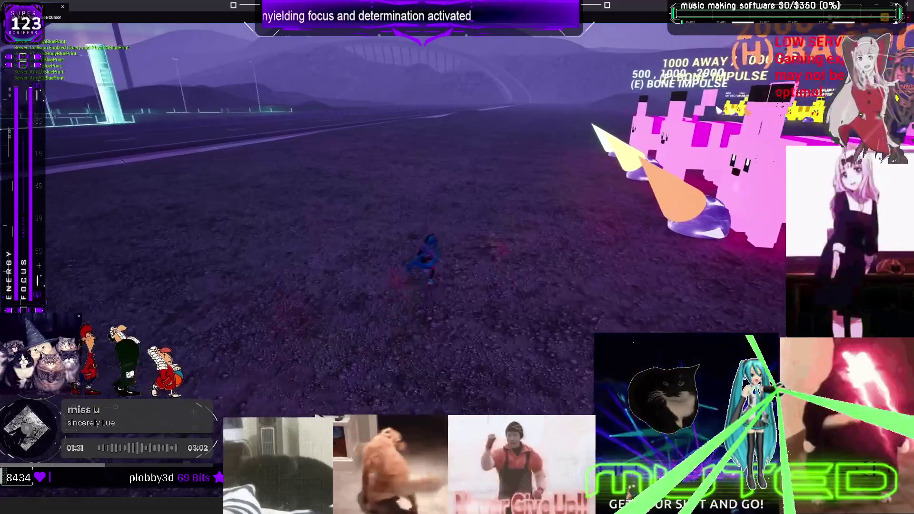
key(d)
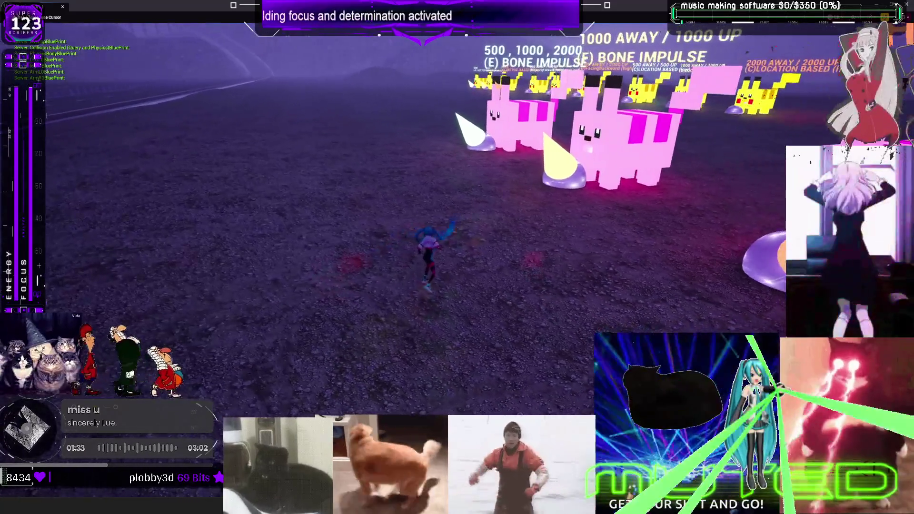
key(w)
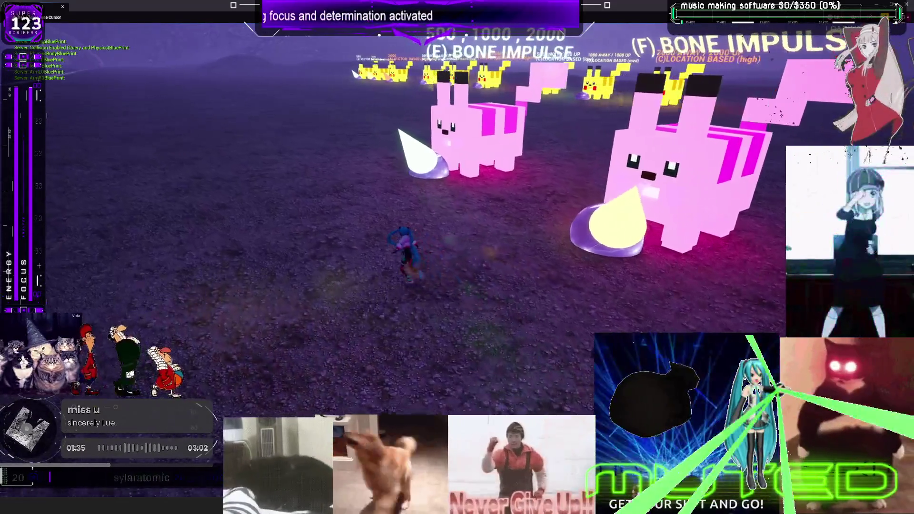
key(a)
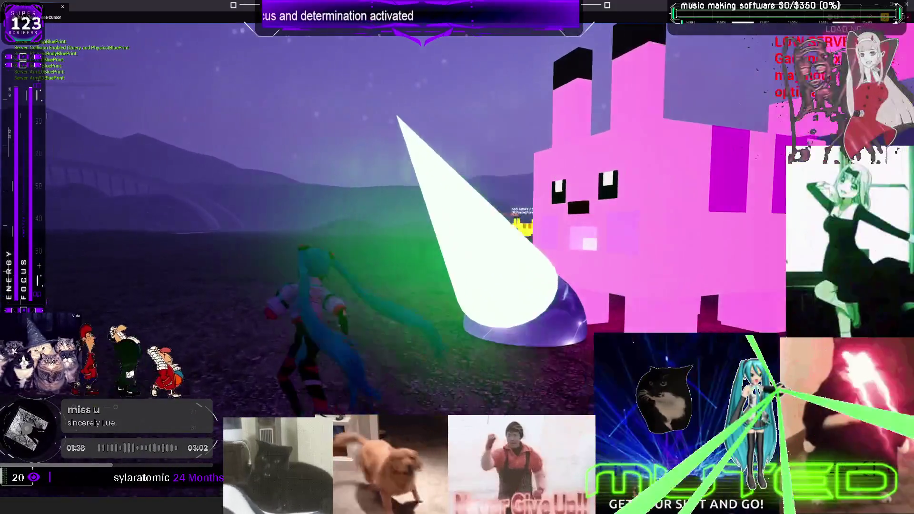
key(w)
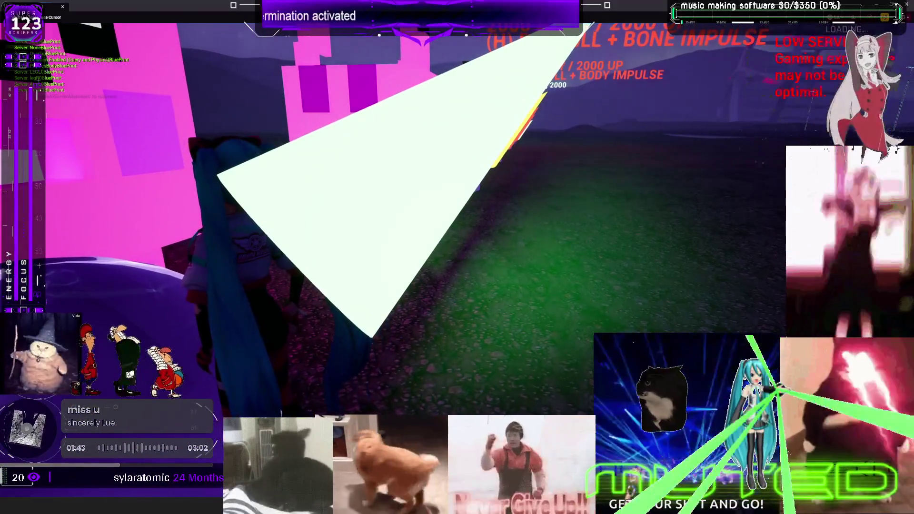
key(w)
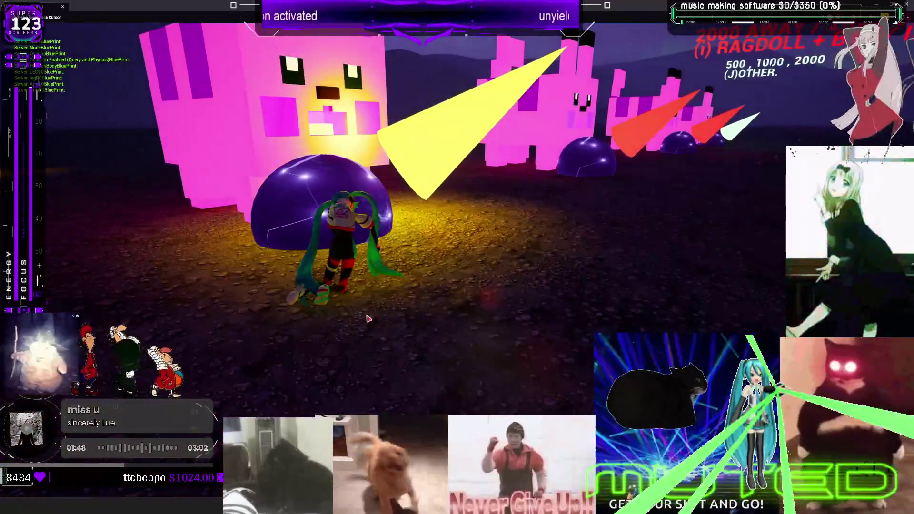
key(Escape)
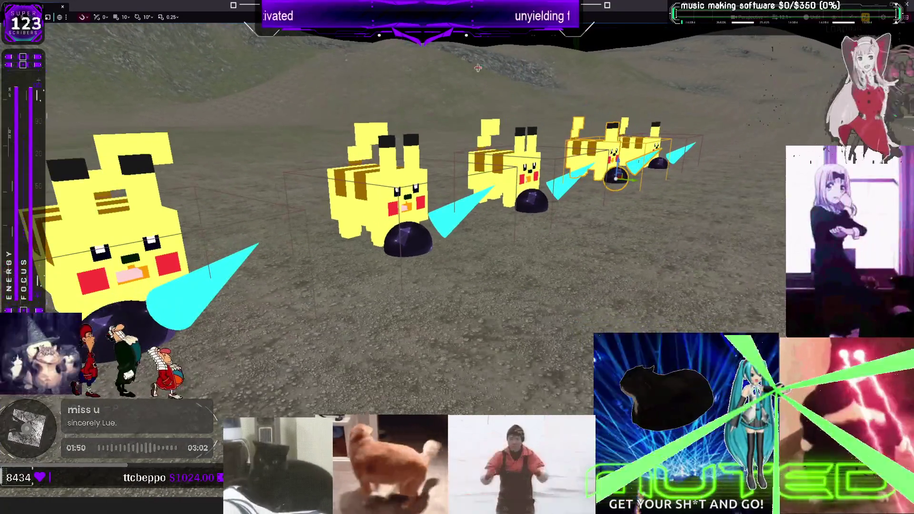
- Pull the camera back, exit full-screen to the editor layout, and move the floating 3D view down-left
drag(189, 143, 604, 357)
key(F11)
mouse_move(411, 173)
mouse_down()
mouse_move(328, 205)
mouse_move(347, 235)
mouse_up()
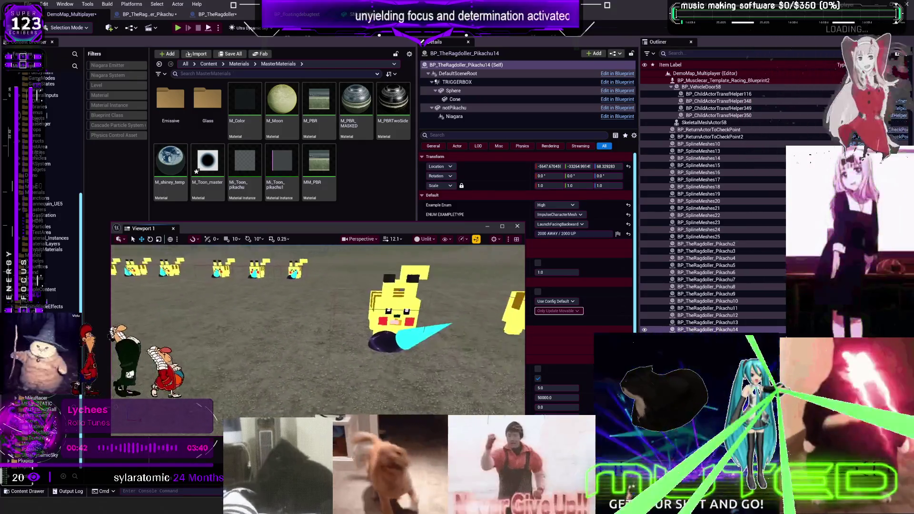
- Select BP_TheRagdoller_Pikachu11 and set its Example Enum to High
click(707, 307)
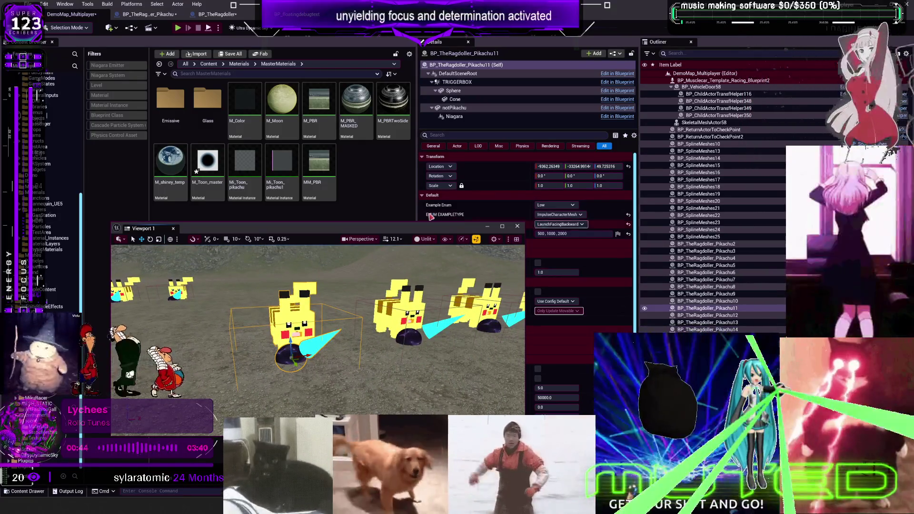
drag(334, 228, 247, 216)
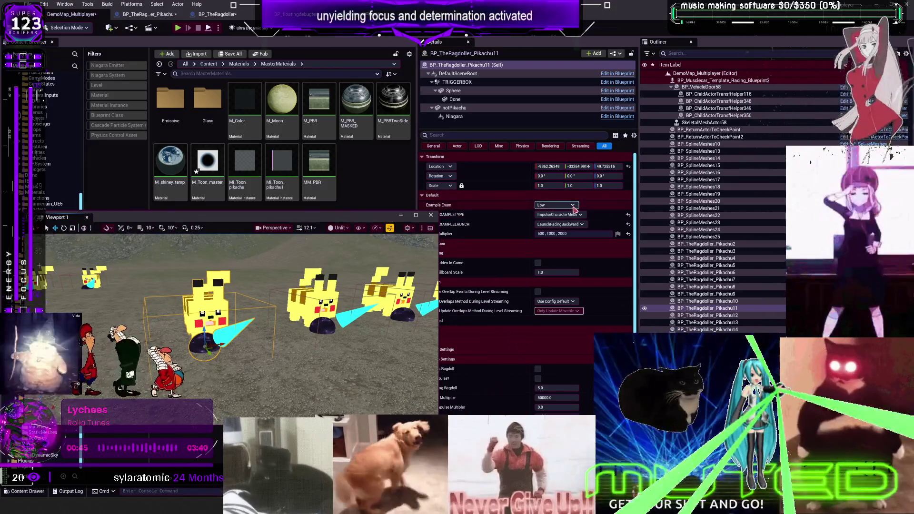
drag(380, 216, 361, 212)
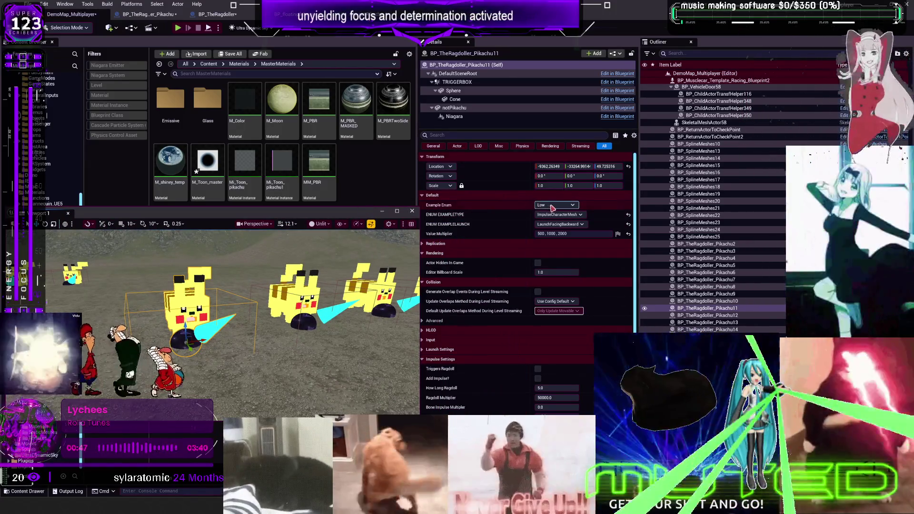
click(552, 226)
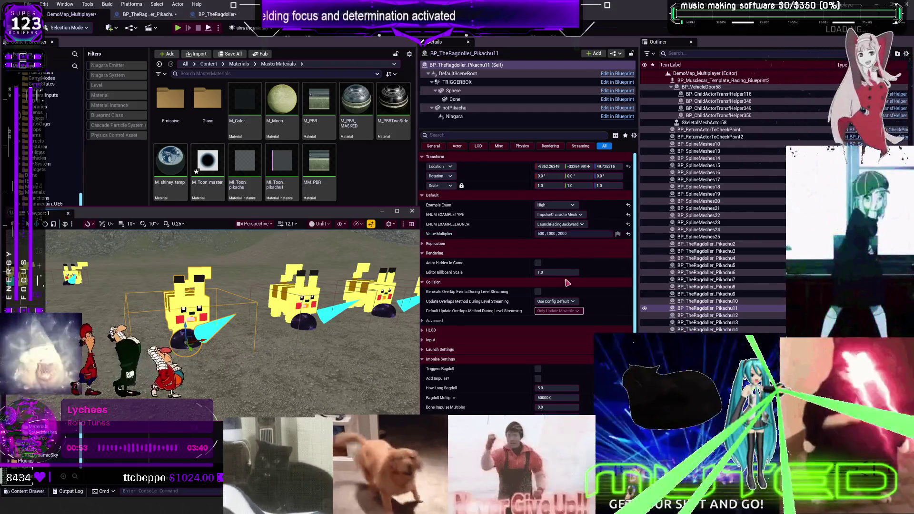
scroll(573, 328, down, 3)
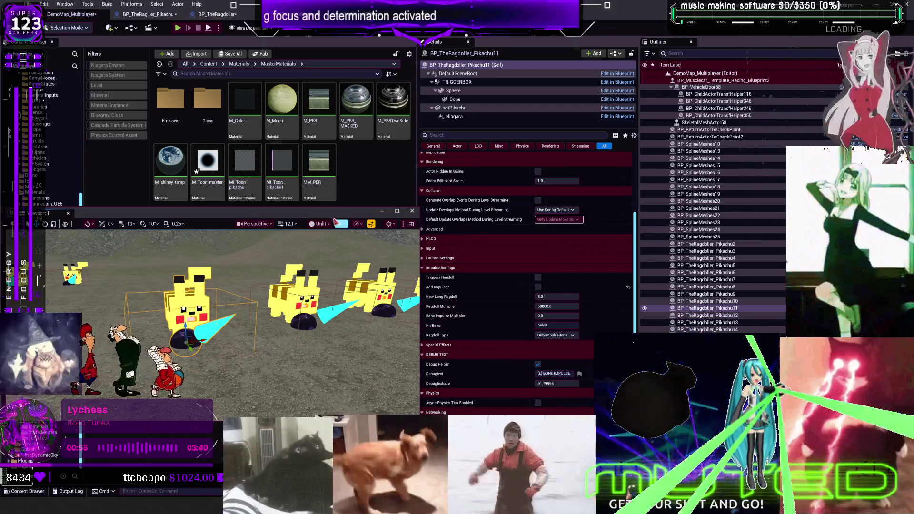
- Close the floating Viewport 1 and bring up the BP_TheRagdoller Event Graph's sections D–H
drag(336, 222, 328, 83)
drag(525, 200, 783, 196)
click(623, 198)
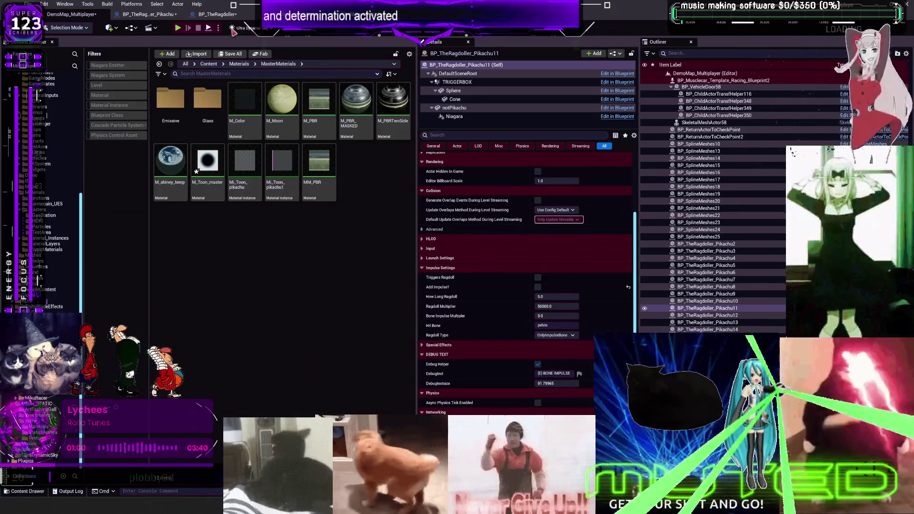
click(217, 13)
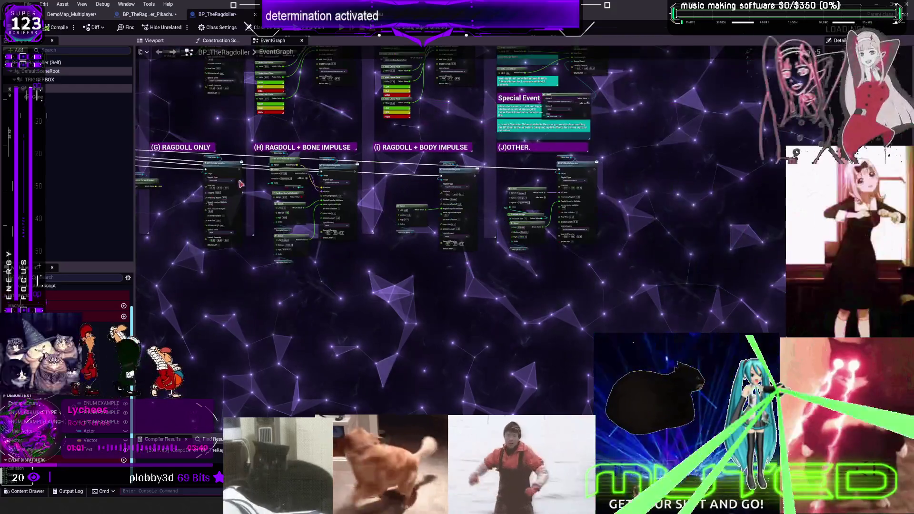
mouse_move(241, 183)
mouse_down()
mouse_move(361, 205)
mouse_move(426, 227)
mouse_up()
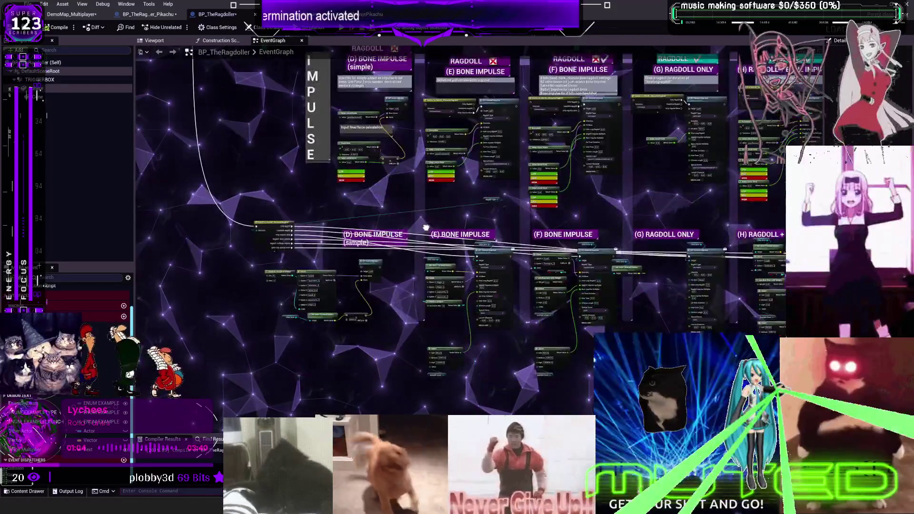
- Change the (E) node's Ragdoll Type from OnlyRagdoll to OnlyImpulseBone, then go back to DemoMap_Multiplayer
scroll(465, 307, up, 5)
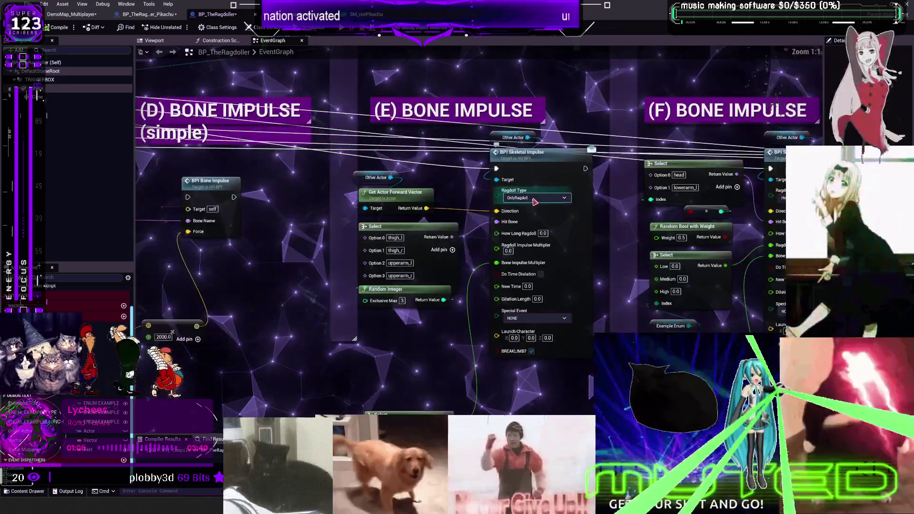
click(534, 200)
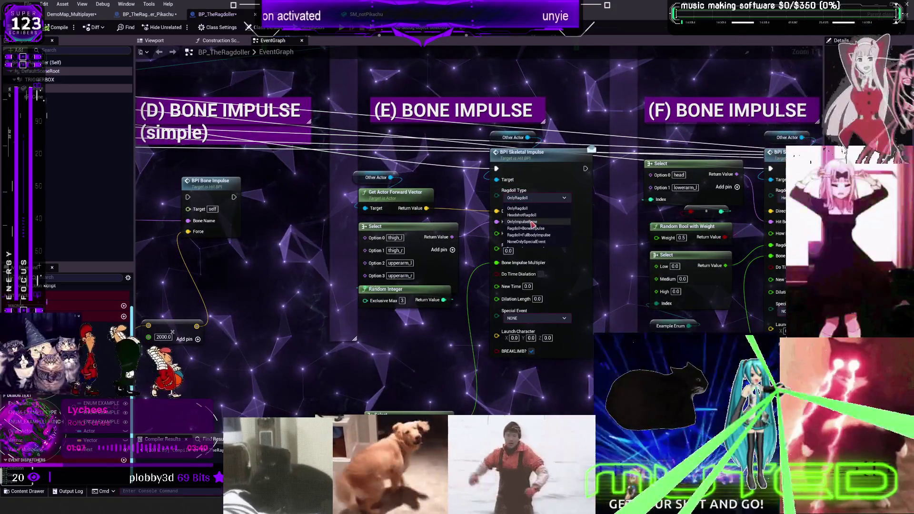
click(532, 224)
scroll(600, 186, down, 1)
mouse_move(609, 197)
mouse_down()
mouse_move(489, 264)
mouse_move(405, 487)
mouse_move(405, 174)
mouse_move(343, 257)
mouse_move(163, 169)
mouse_up()
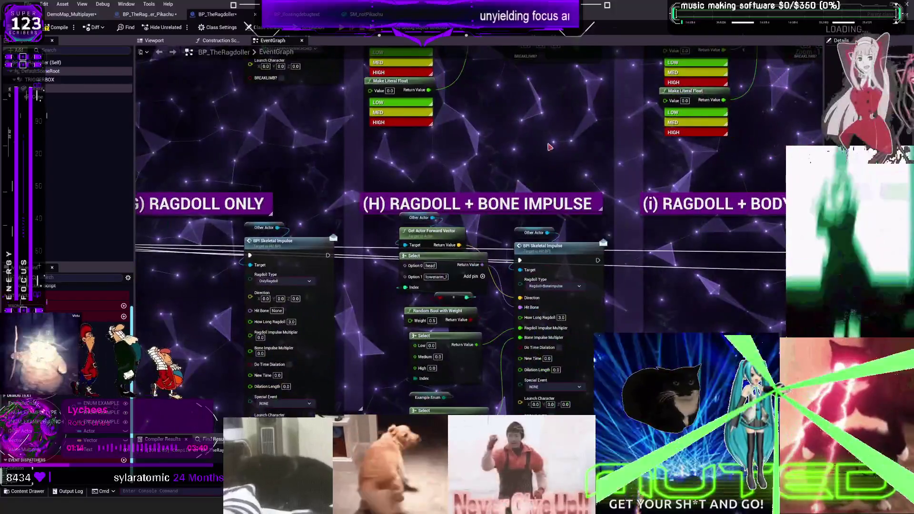
drag(548, 146, 575, 373)
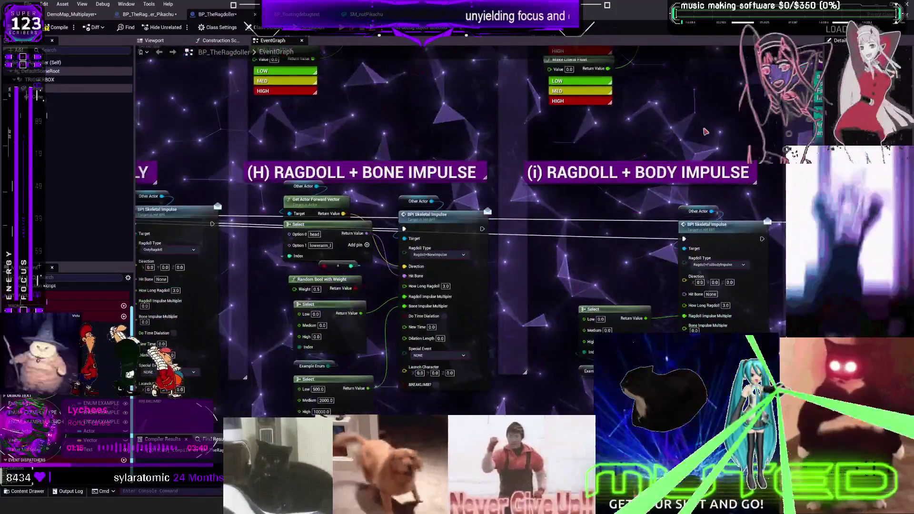
drag(443, 151, 288, 74)
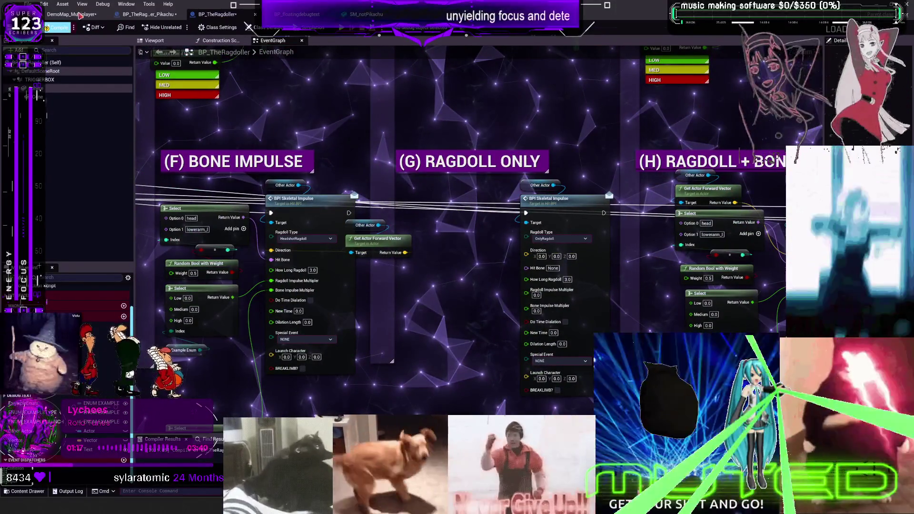
click(83, 13)
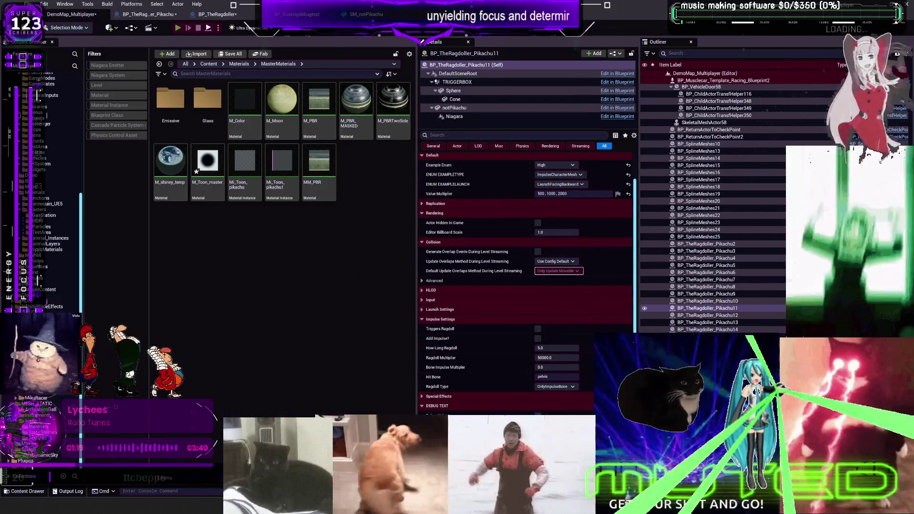
- Play the level full-screen and run the character into the pink Pikachu's trigger dome
key(alt+p)
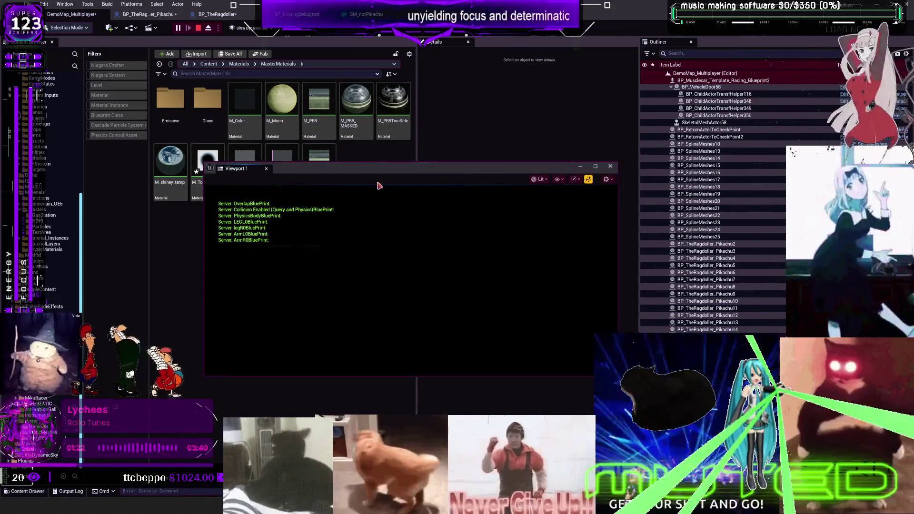
key(F11)
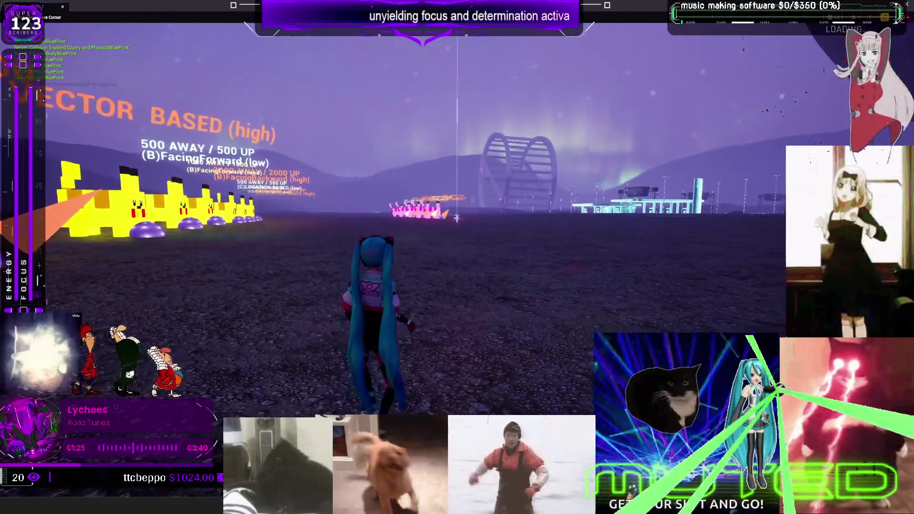
key(w)
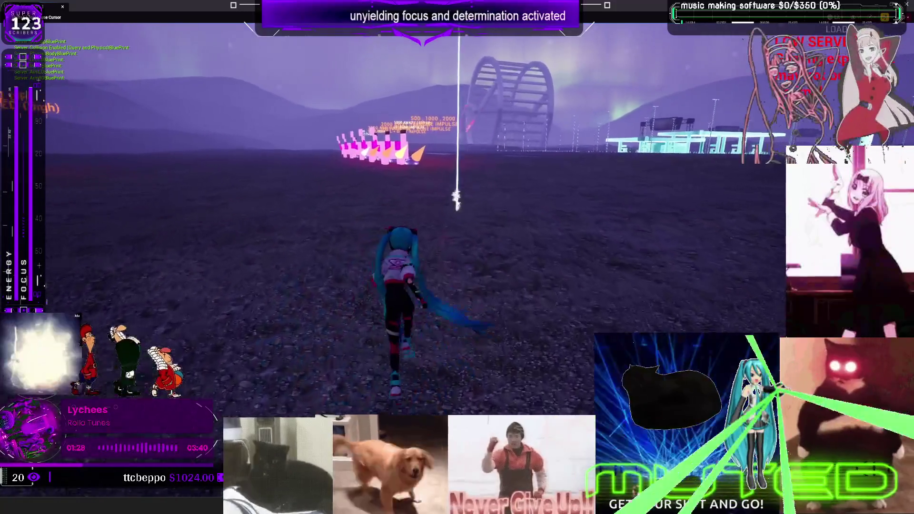
key(w)
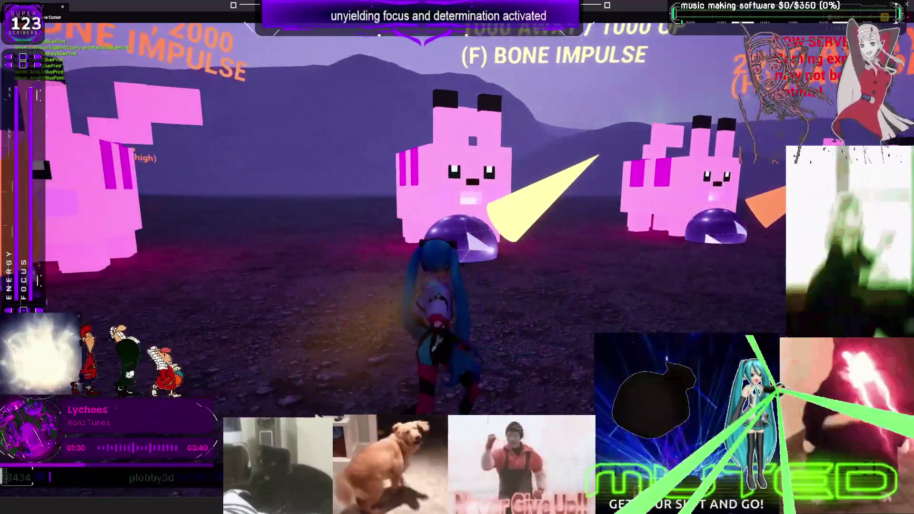
key(w)
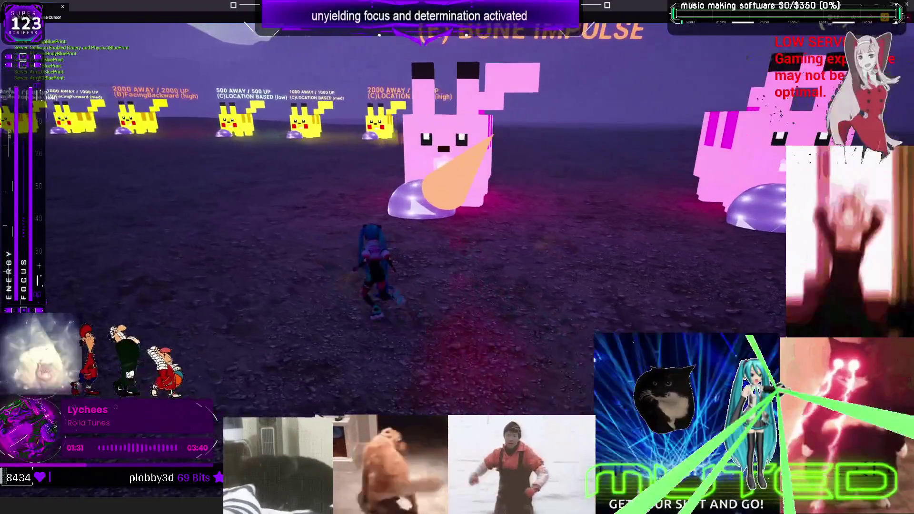
key(w)
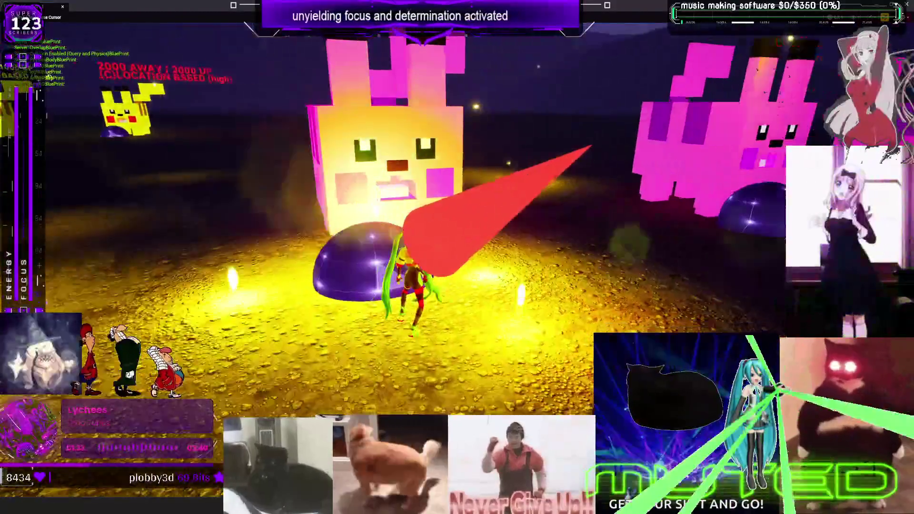
key(s)
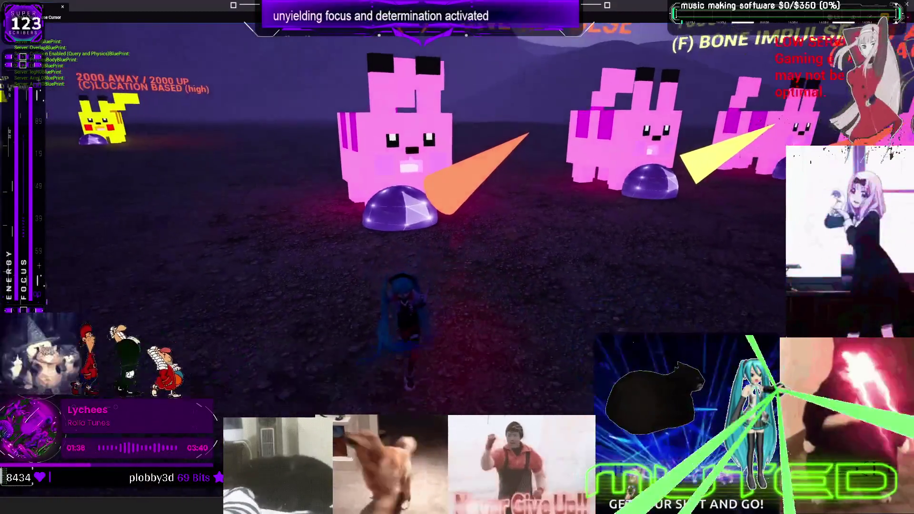
key(w)
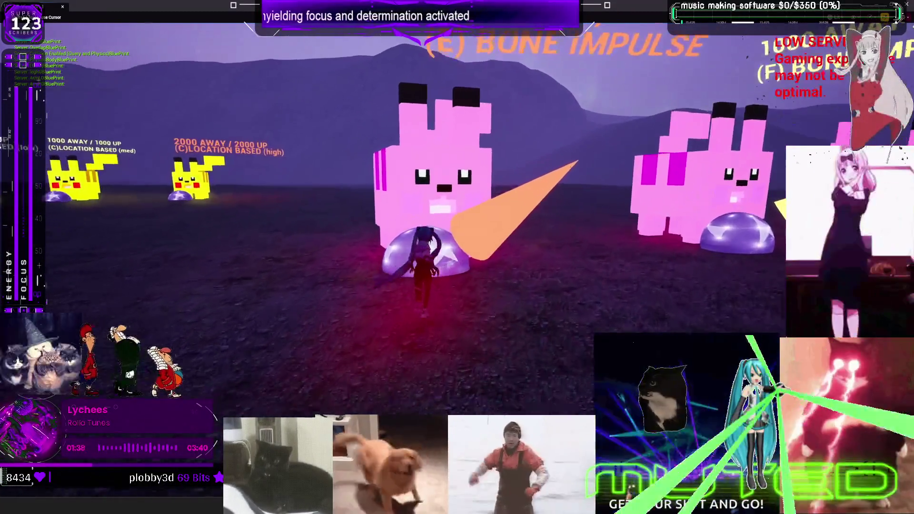
key(w)
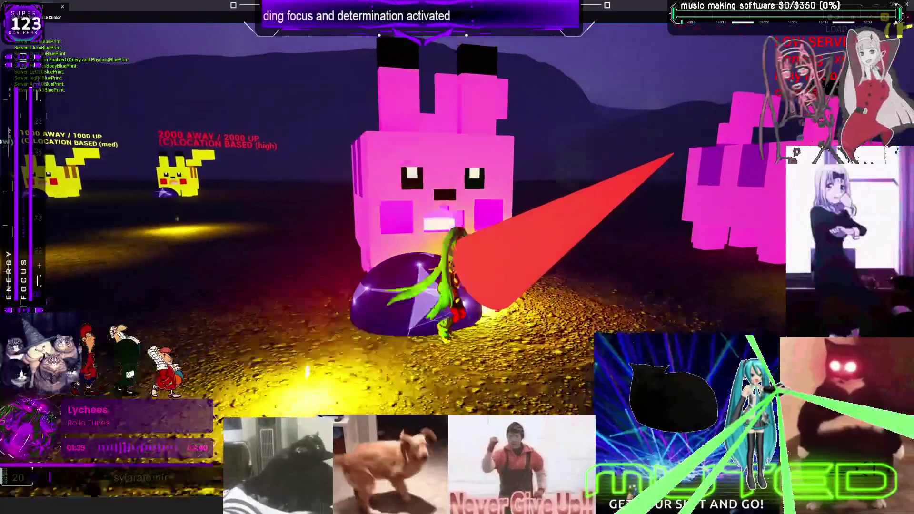
- Trigger the left pink Pikachu's dome again, head toward the yellow Pikachus, and stop playing
key(s)
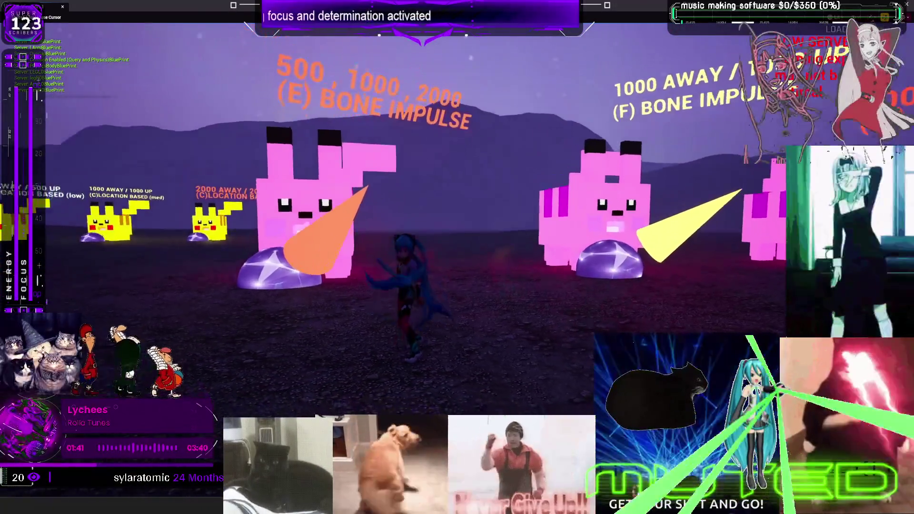
key(w)
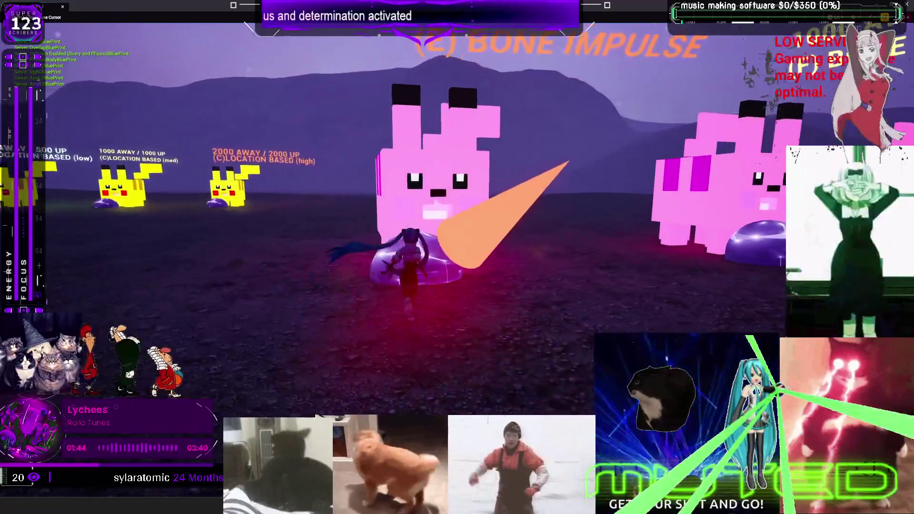
key(w)
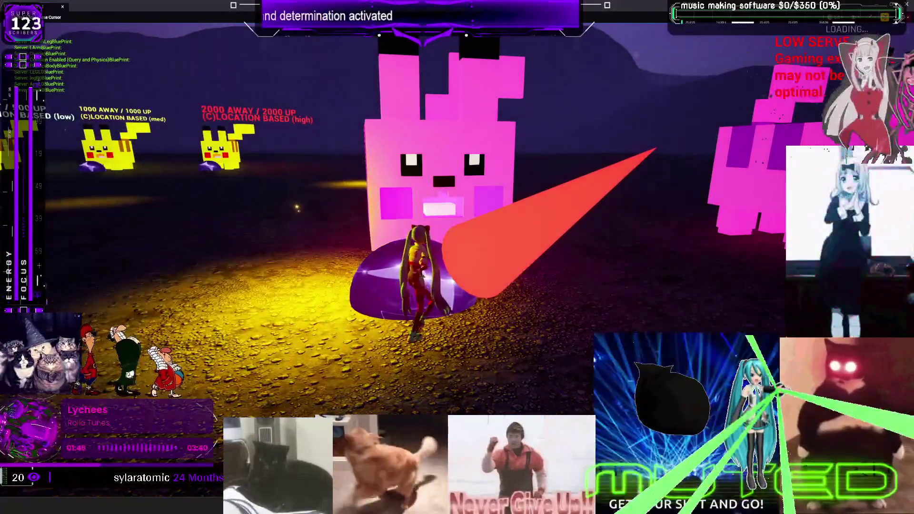
key(s)
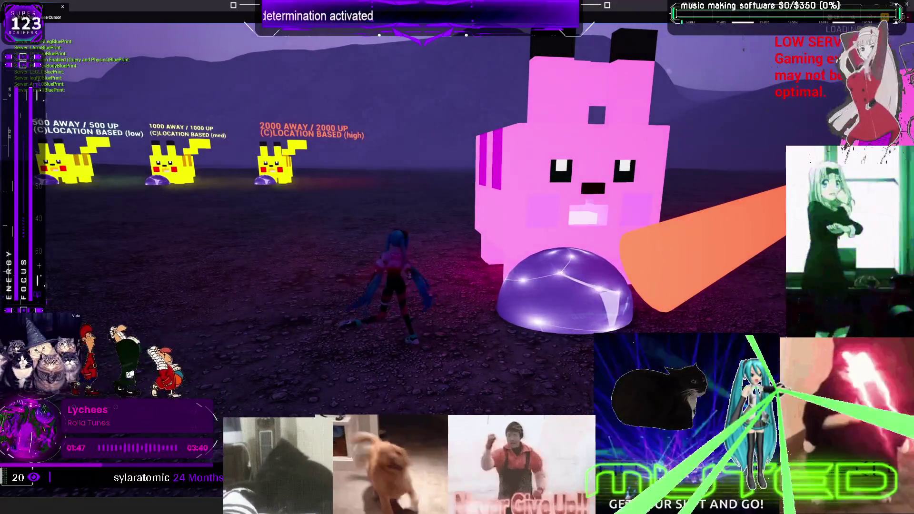
key(a)
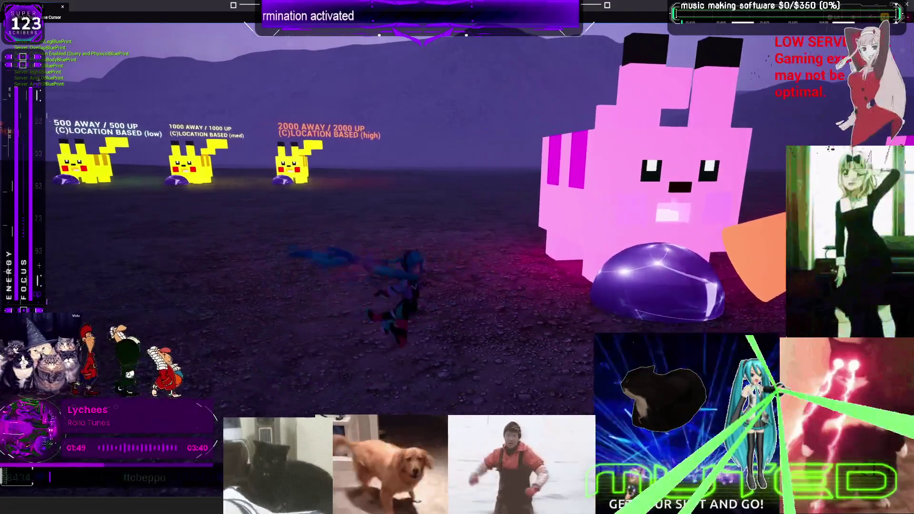
key(d)
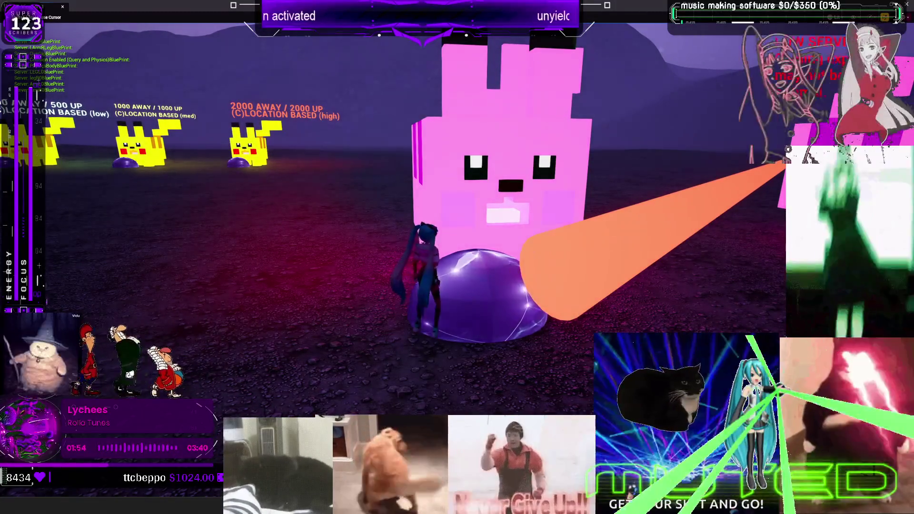
key(s)
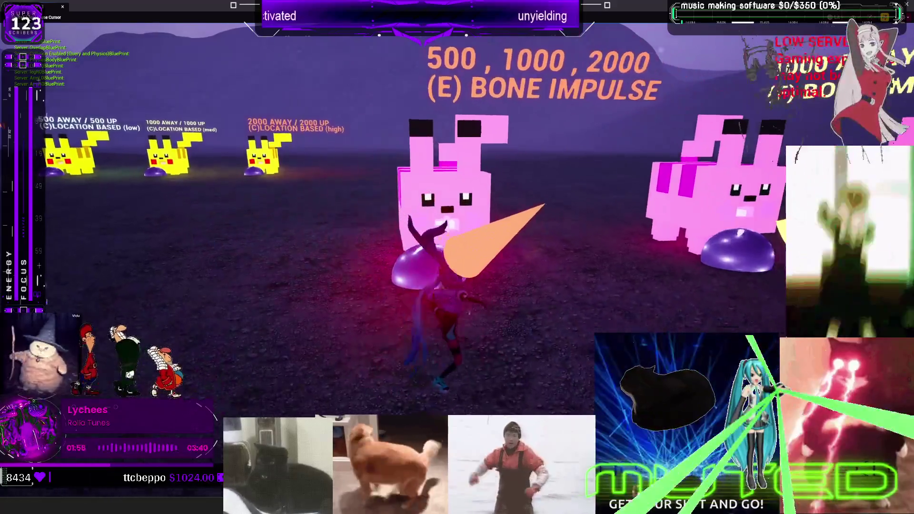
key(a)
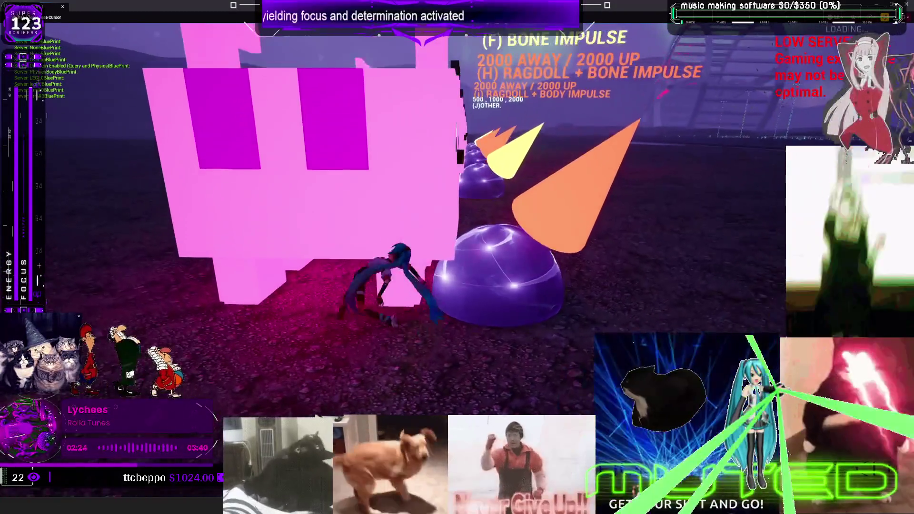
key(Escape)
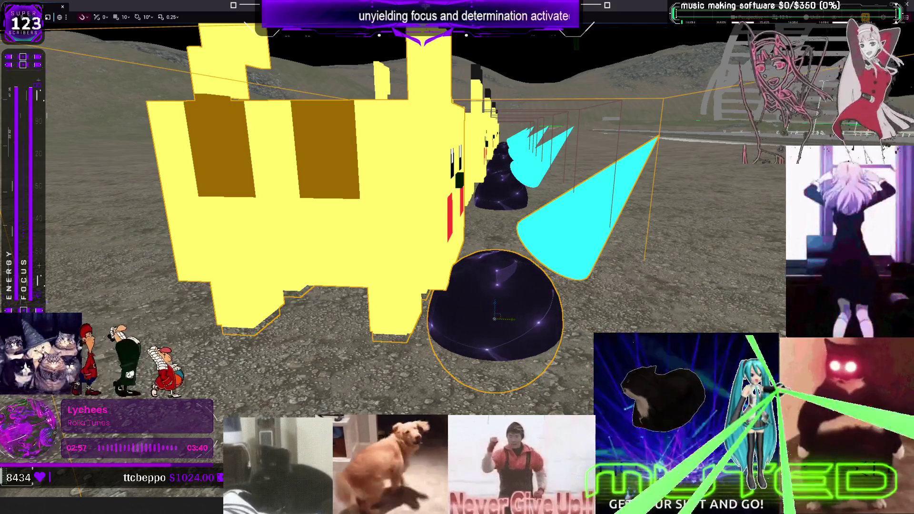
- Restore the full editor layout and select the Mi_Toon_pikachu material in the Content Browser
key(F11)
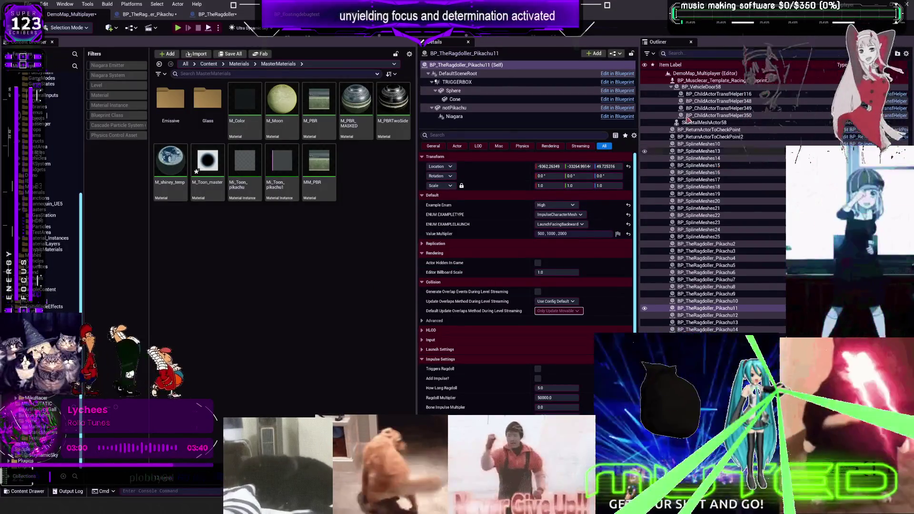
click(245, 166)
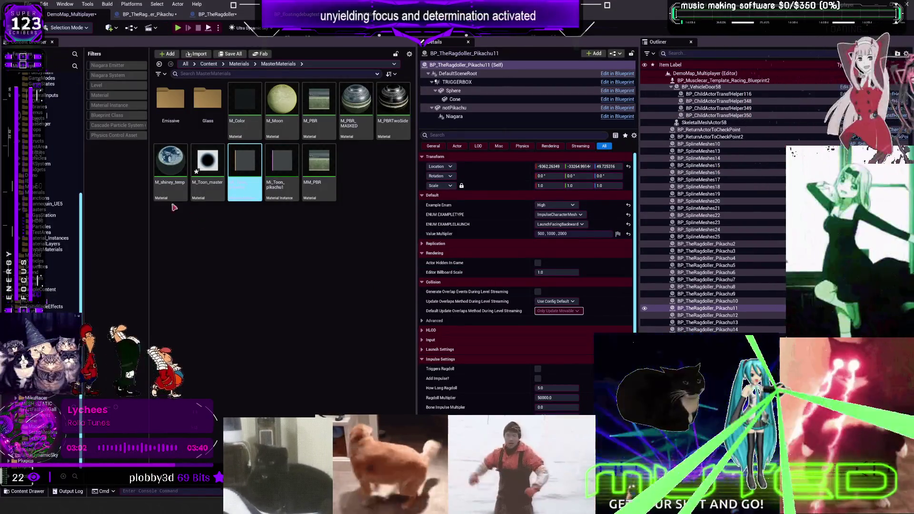
scroll(60, 281, up, 10)
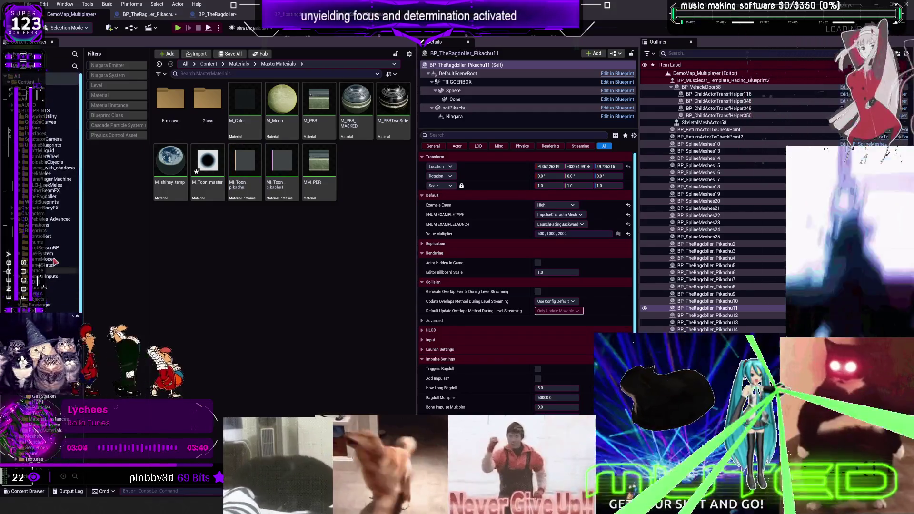
scroll(48, 244, down, 5)
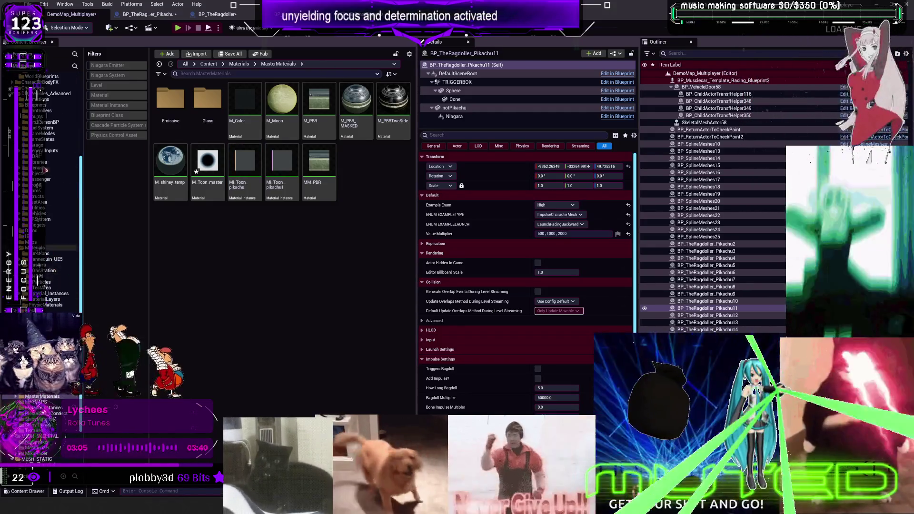
scroll(53, 174, up, 3)
- Open BP_DCAdv_ThirdPChar from DD_Vehicles_Advanced with only Blueprint Class assets shown
click(62, 162)
click(114, 116)
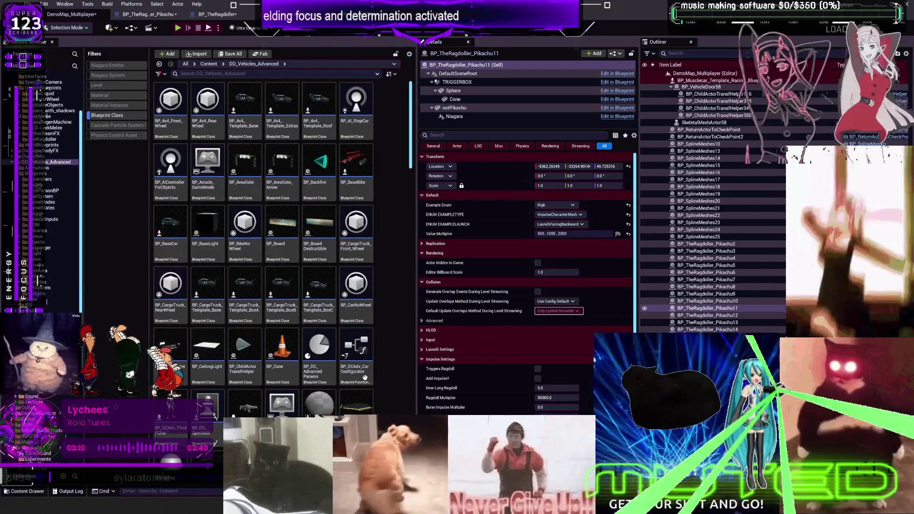
scroll(364, 378, down, 3)
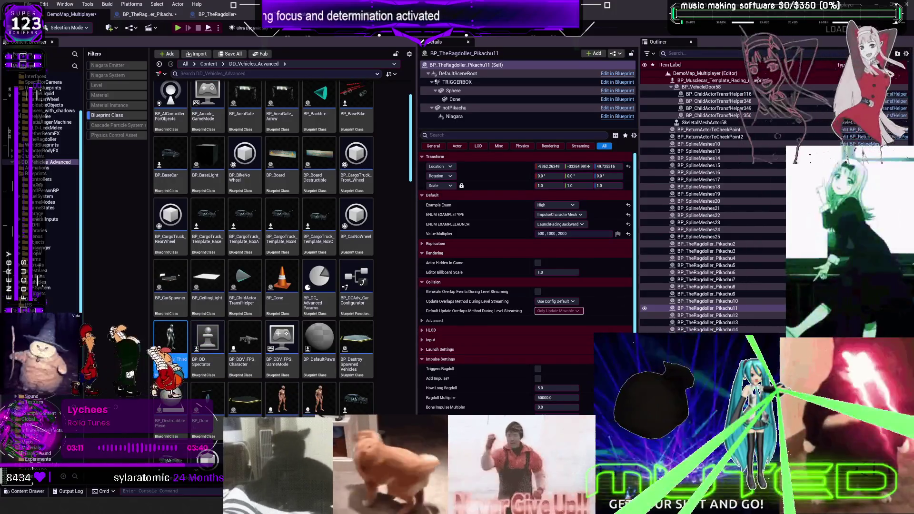
double_click(171, 339)
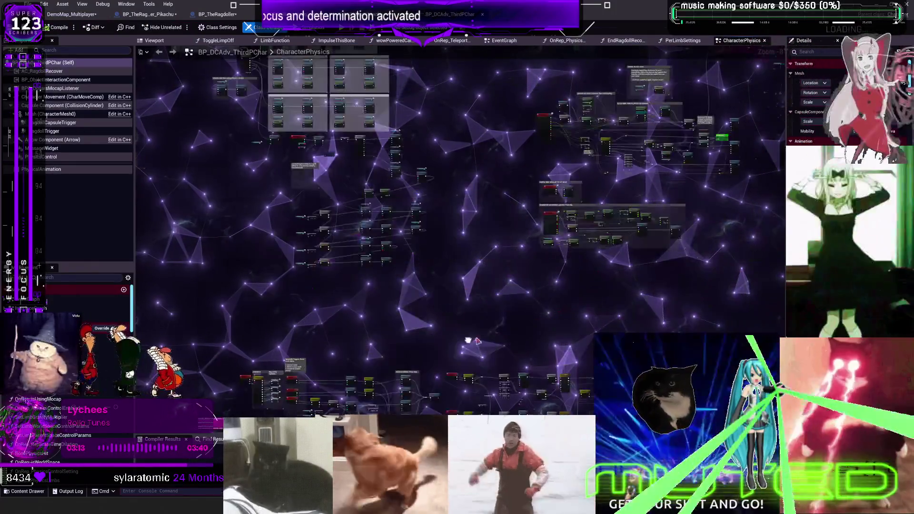
- Open the ImpulseThisBone function from the CharacterPhysics graph, then play the level with Alt+P
scroll(446, 183, up, 9)
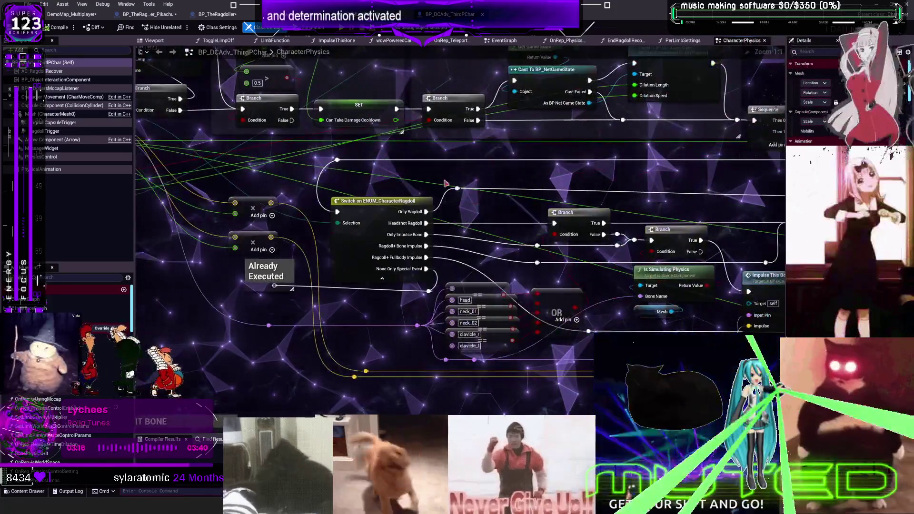
scroll(446, 183, down, 4)
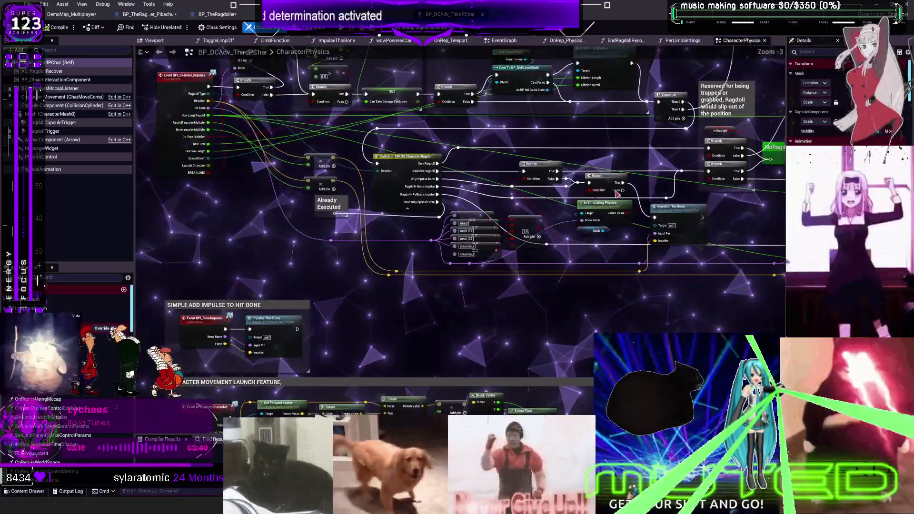
double_click(685, 209)
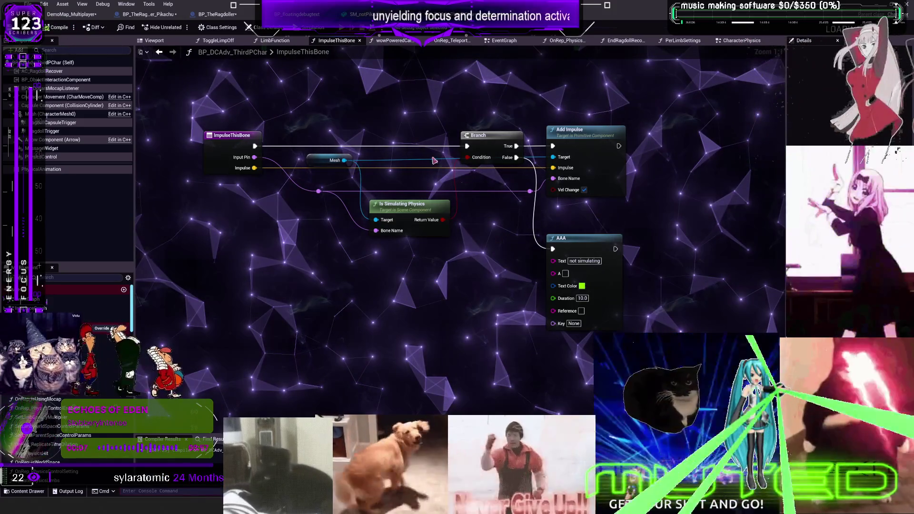
key(alt+p)
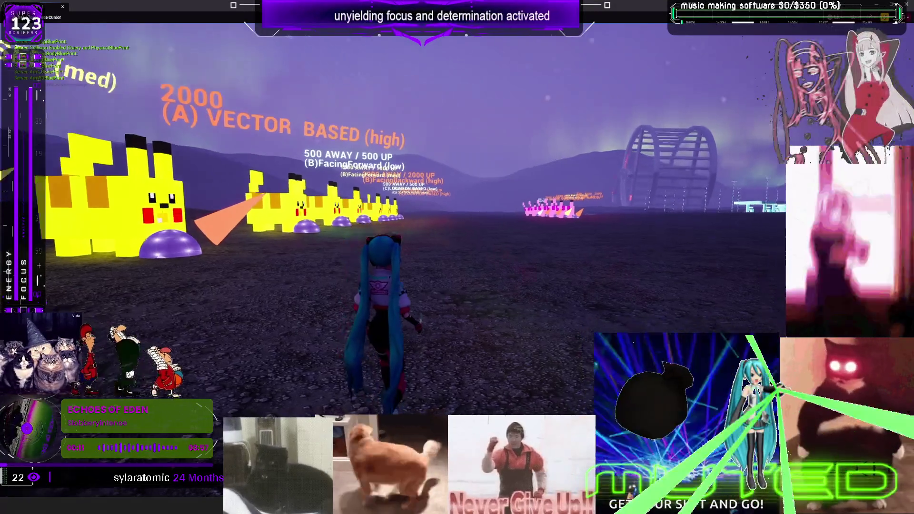
- Run into the giant pink Pikachu's bubble and back out, then stop play and restore the layout
key(w)
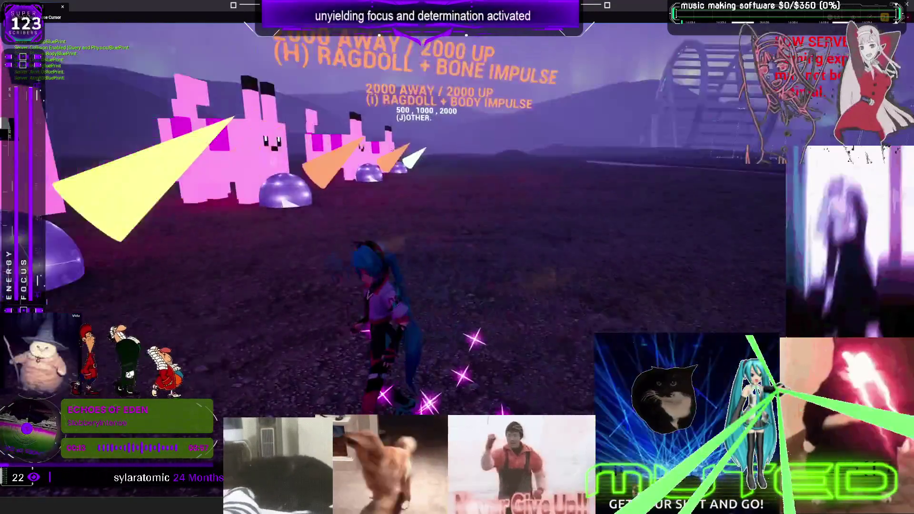
key(w)
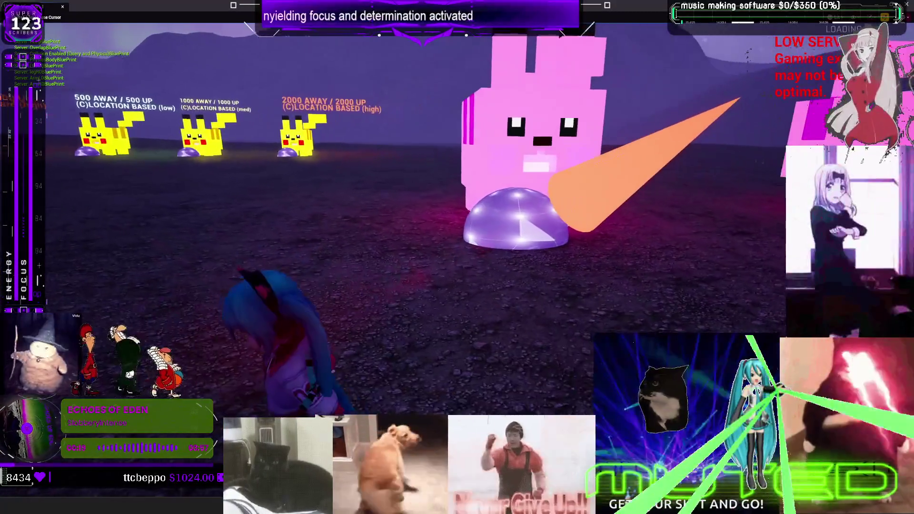
key(w)
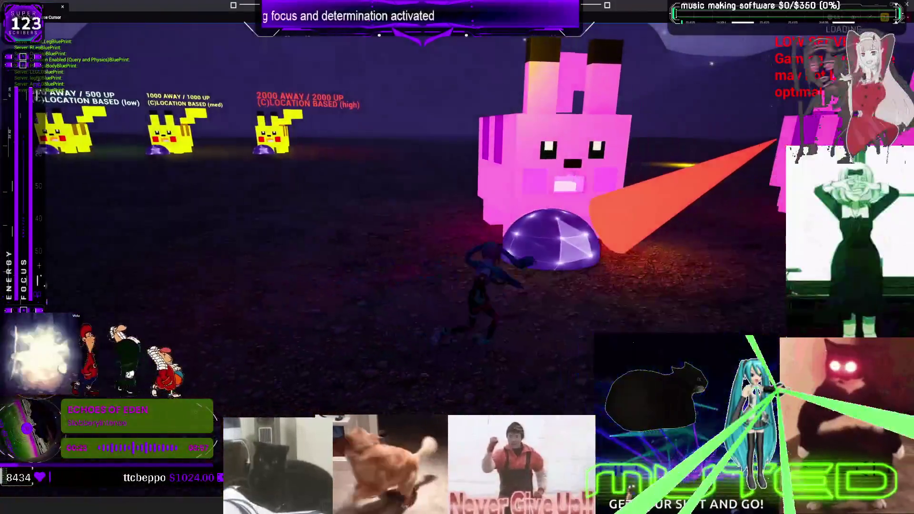
key(s)
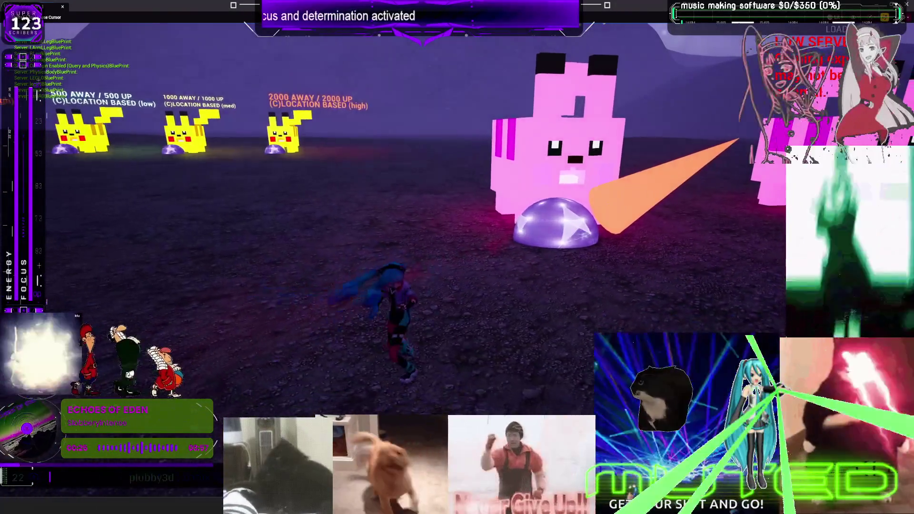
key(d)
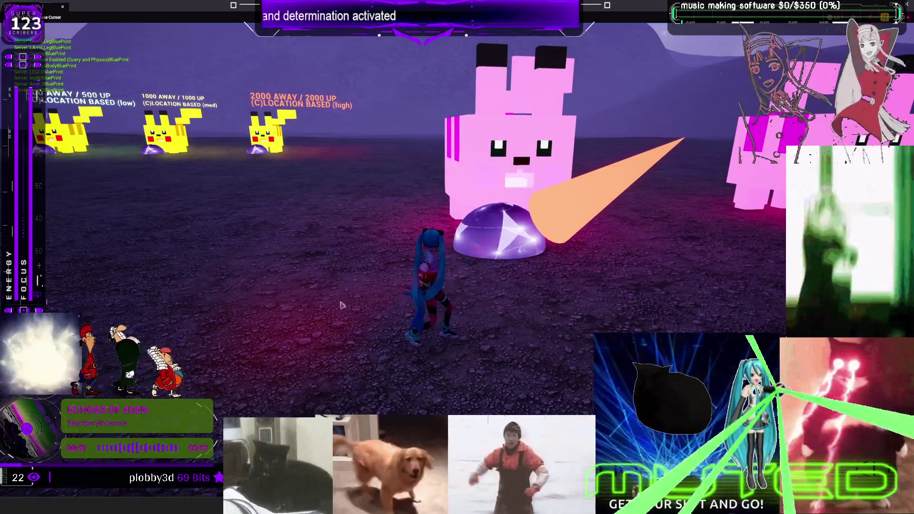
key(Escape)
key(F11)
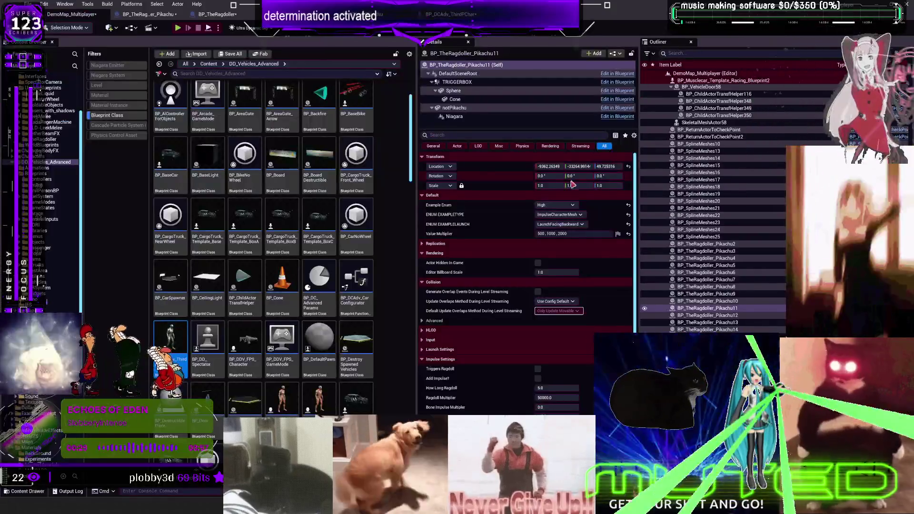
- Add a breakpoint on the BPI_Skeletal_Impulse event in CharacterPhysics and start a play session
double_click(172, 340)
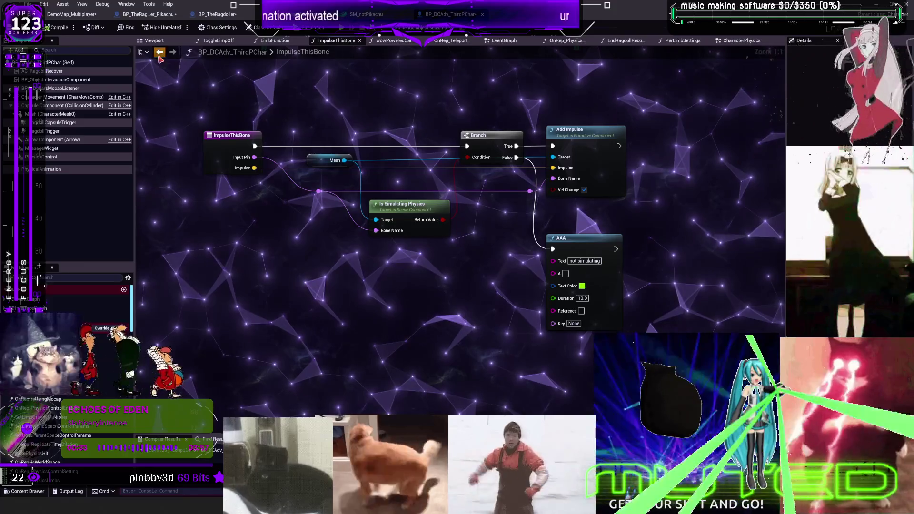
click(159, 54)
right_click(208, 95)
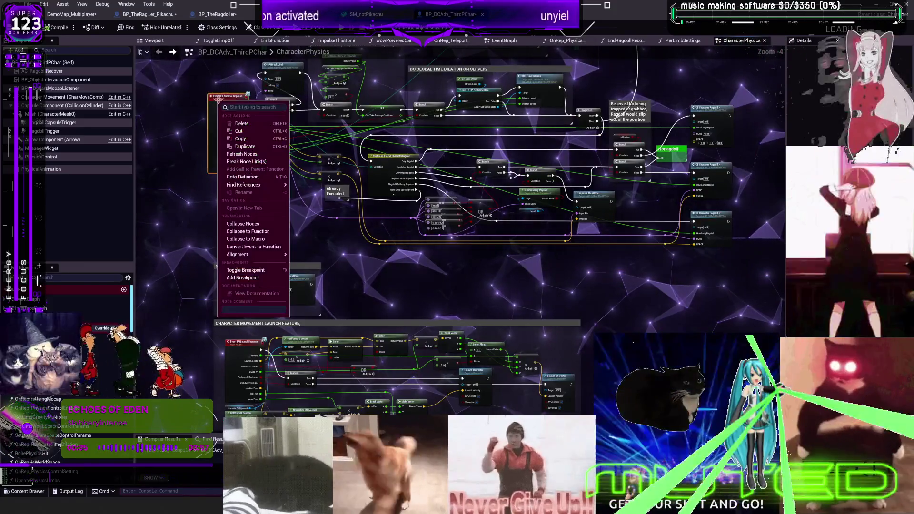
click(246, 269)
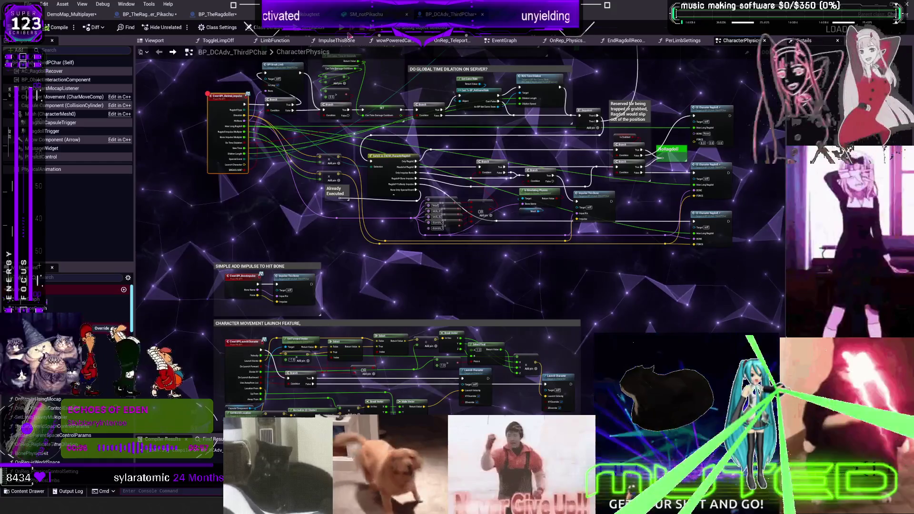
key(alt+s)
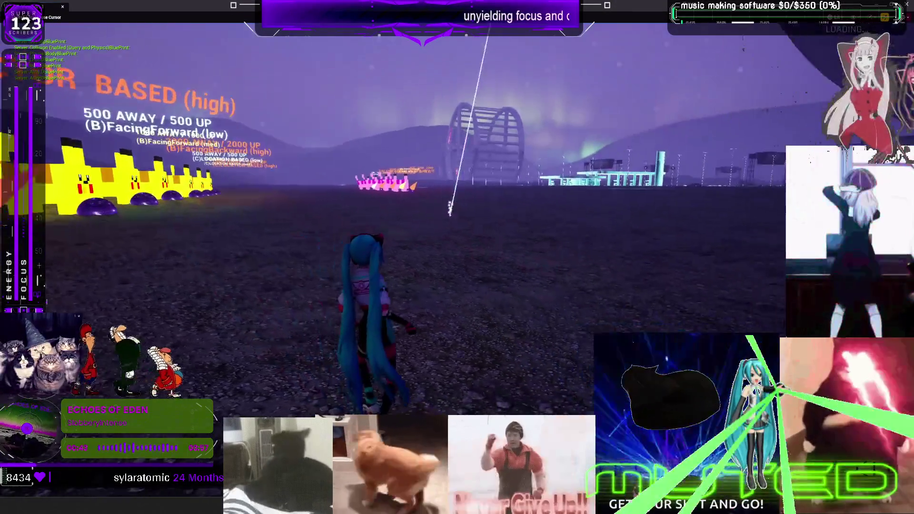
- Run up to the pink Pikachu's bubble so play pauses at the BPI_Skeletal_Impulse breakpoint
key(w)
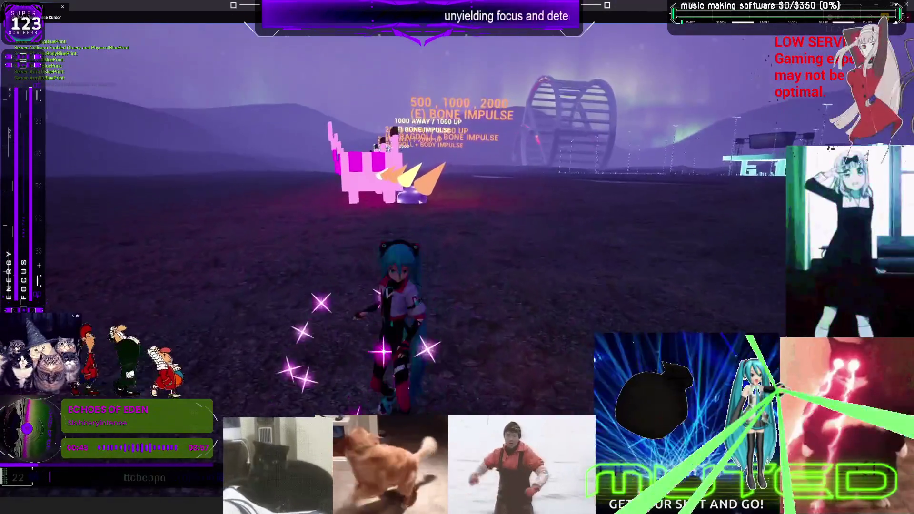
key(w)
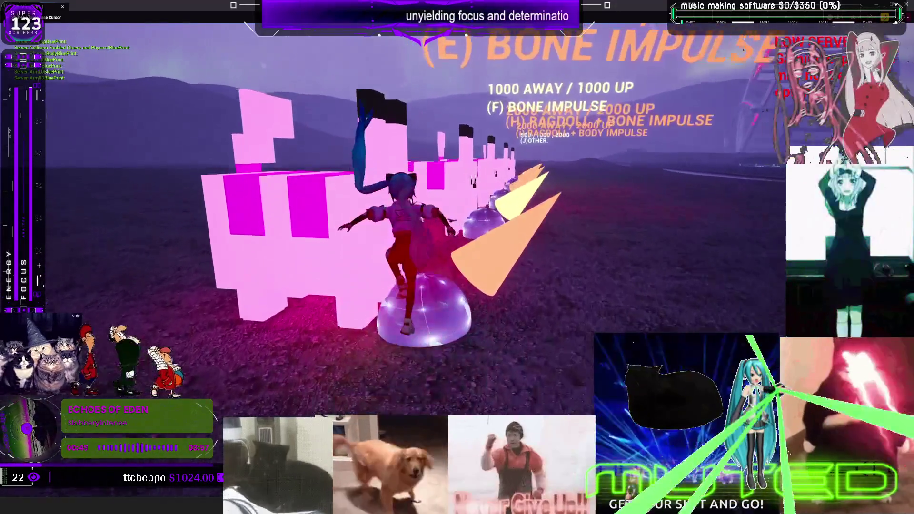
key(alt+Tab)
scroll(448, 233, up, 4)
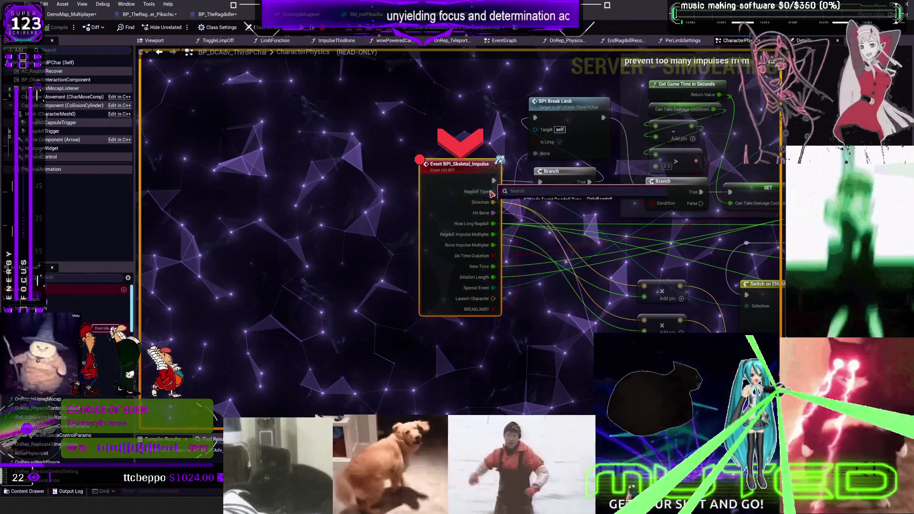
- Step over (F10) through the Branch nodes to the Sequence and ragdoll type switch, checking pin values
mouse_move(490, 194)
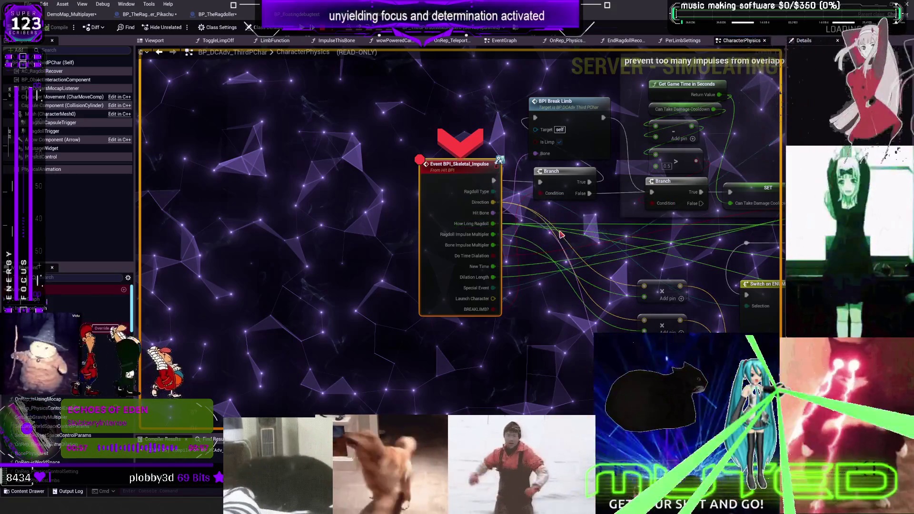
key(F10)
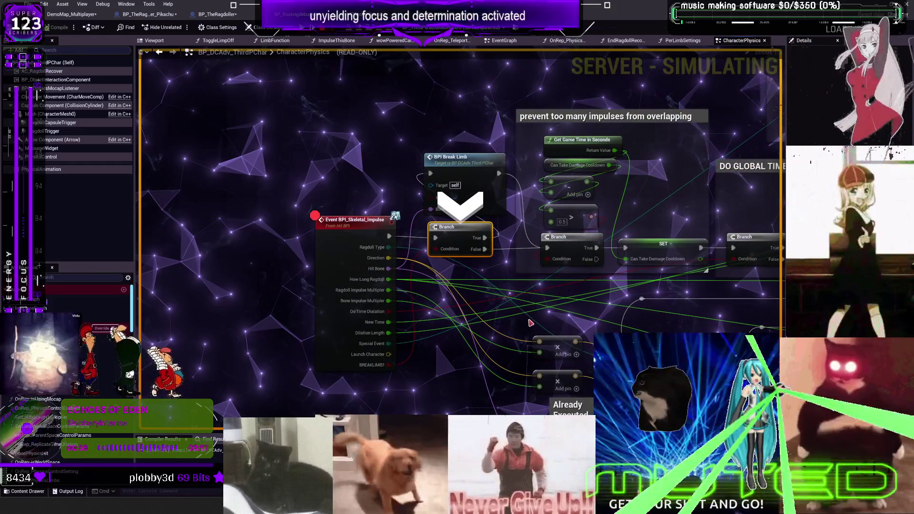
key(F10)
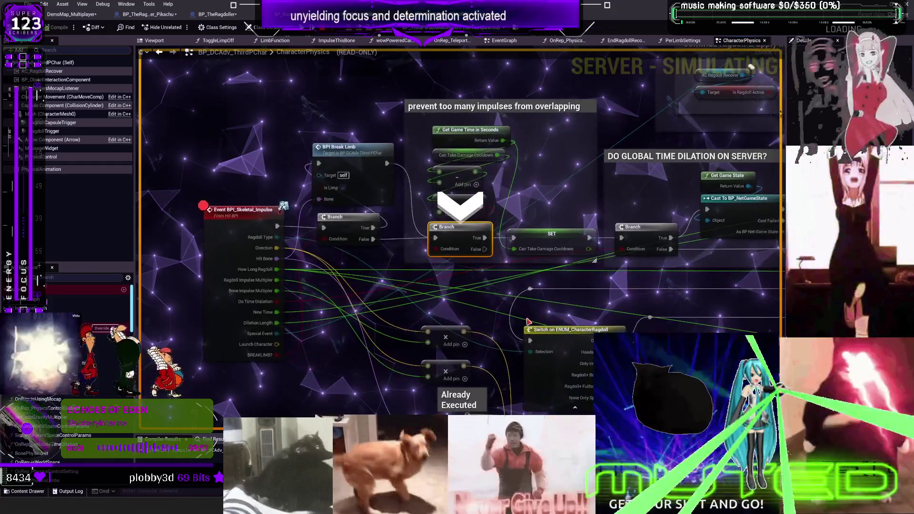
key(F10)
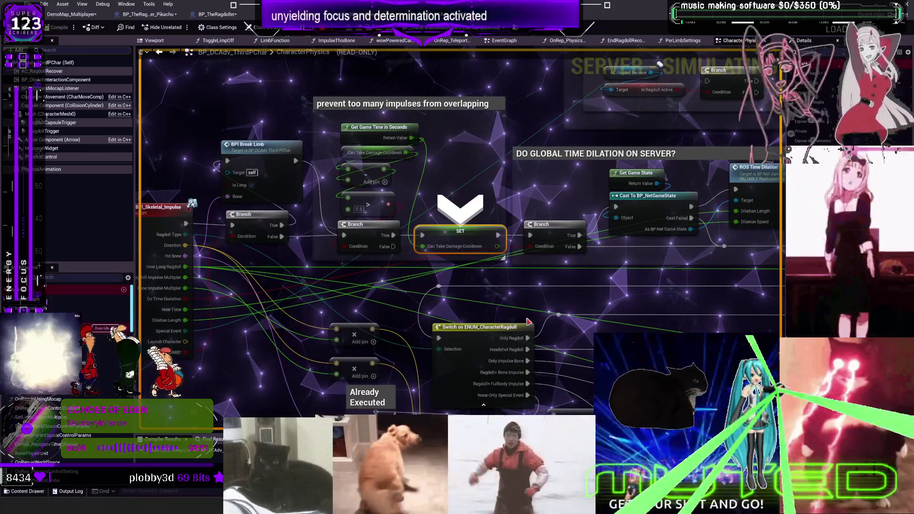
key(F10)
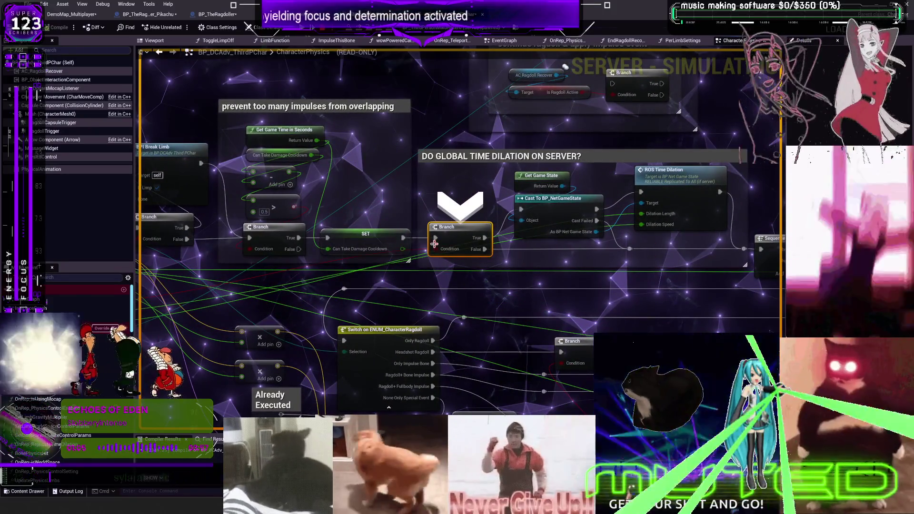
mouse_move(435, 249)
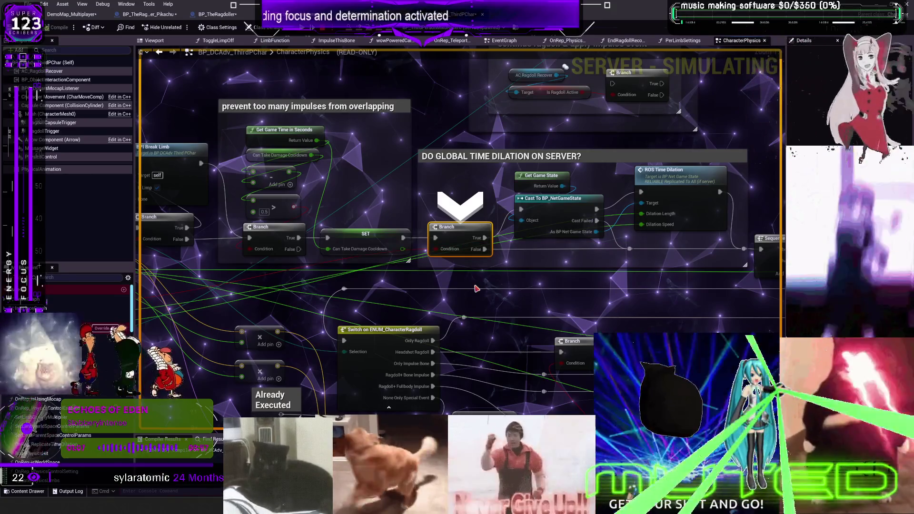
key(F10)
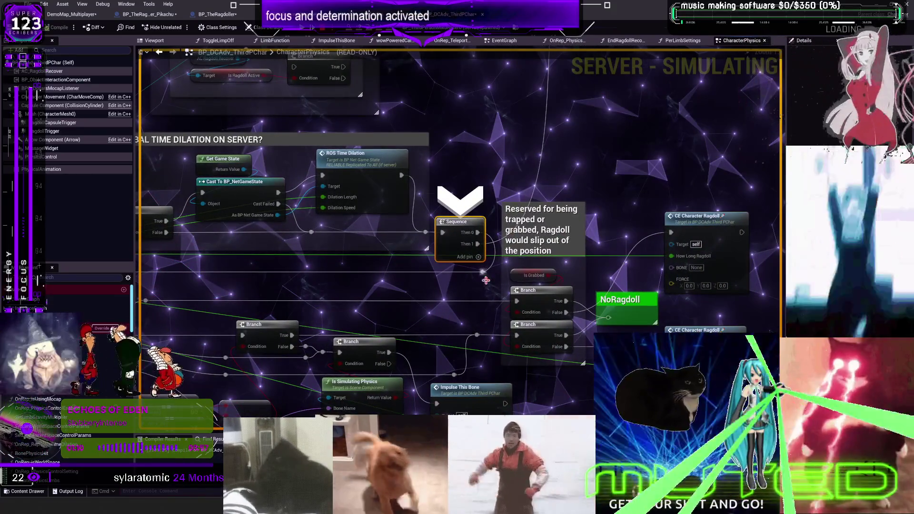
key(F10)
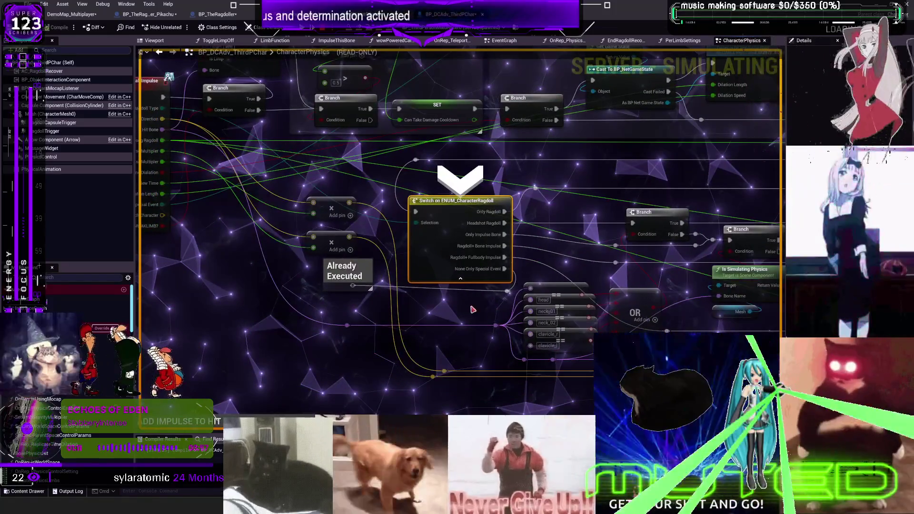
- Step on through Impulse This Bone and the special ragdoll switch, then open the ImpulseThisBone function
mouse_move(417, 222)
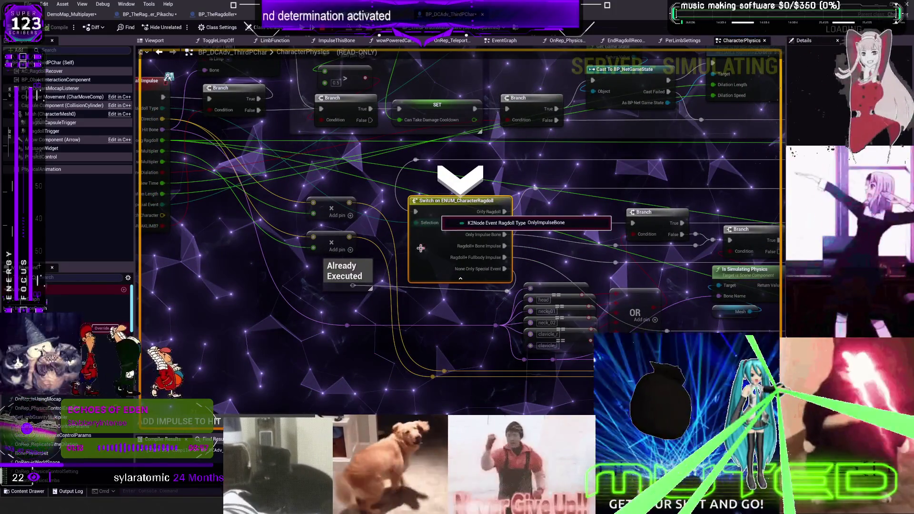
key(F10)
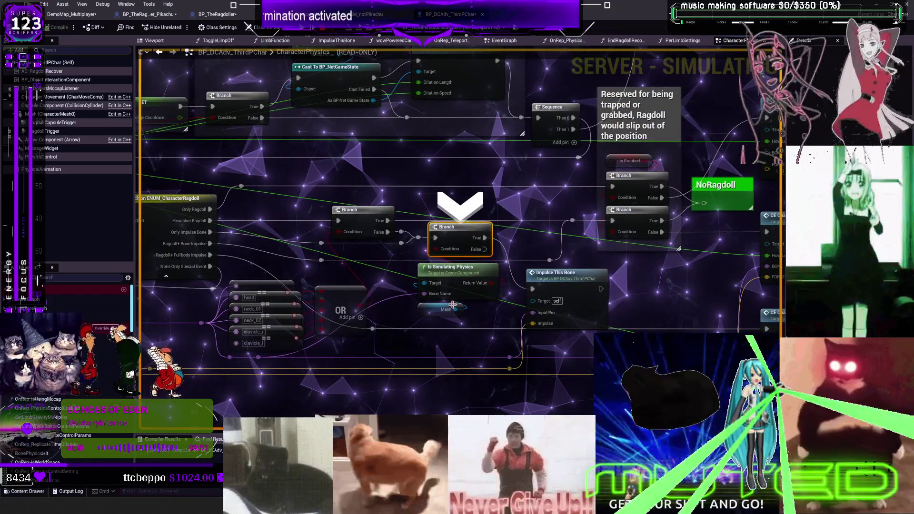
mouse_move(443, 294)
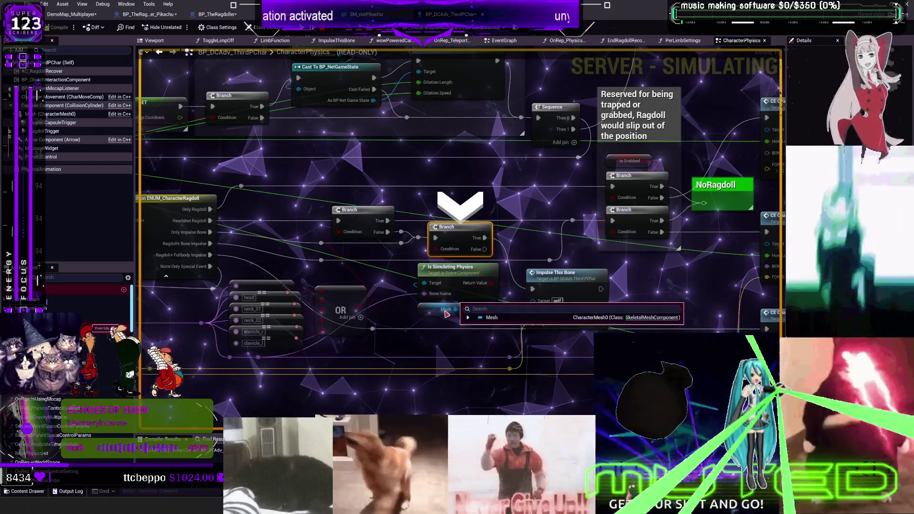
key(F10)
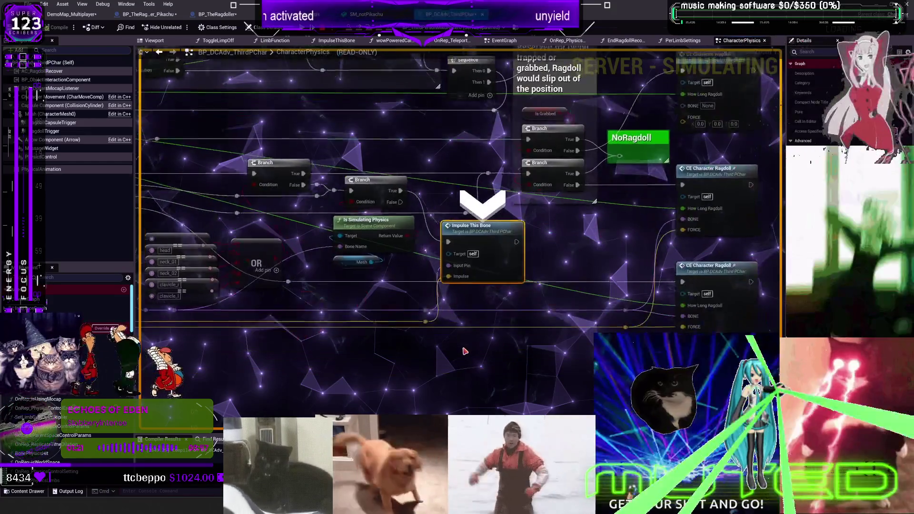
mouse_move(388, 229)
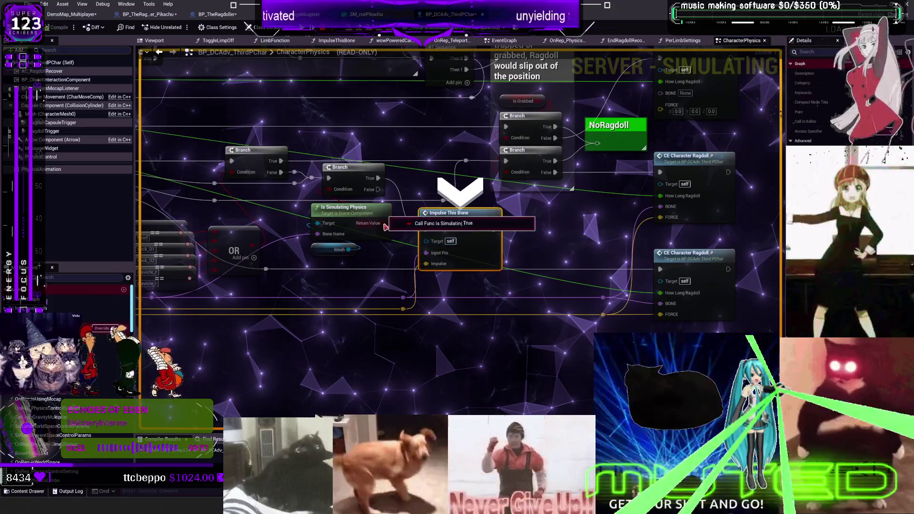
key(F10)
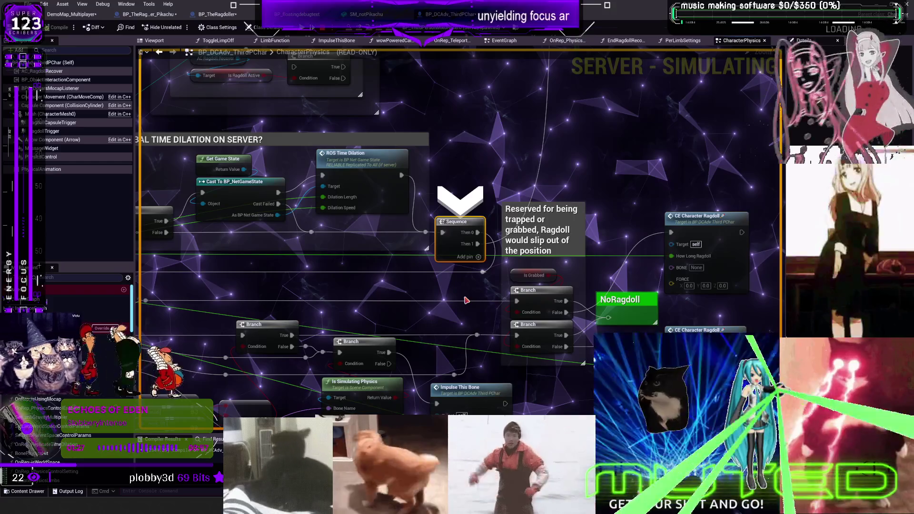
key(F10)
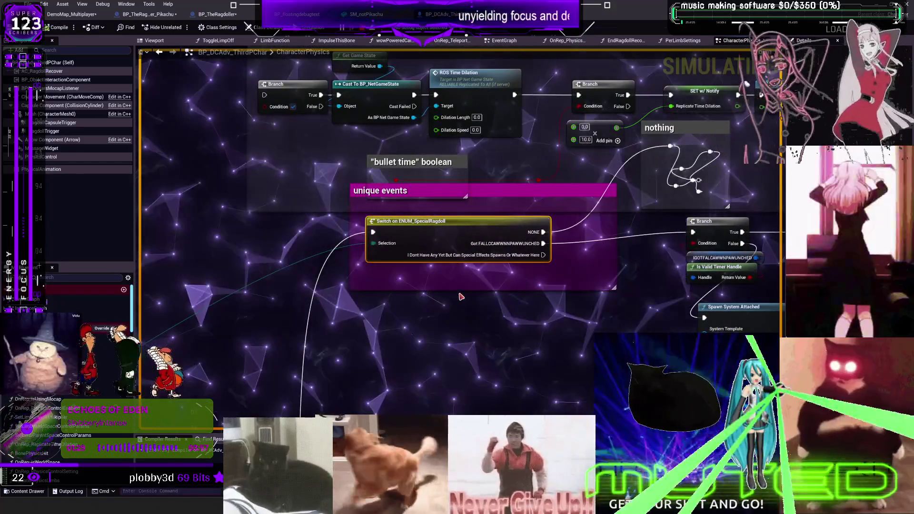
key(F10)
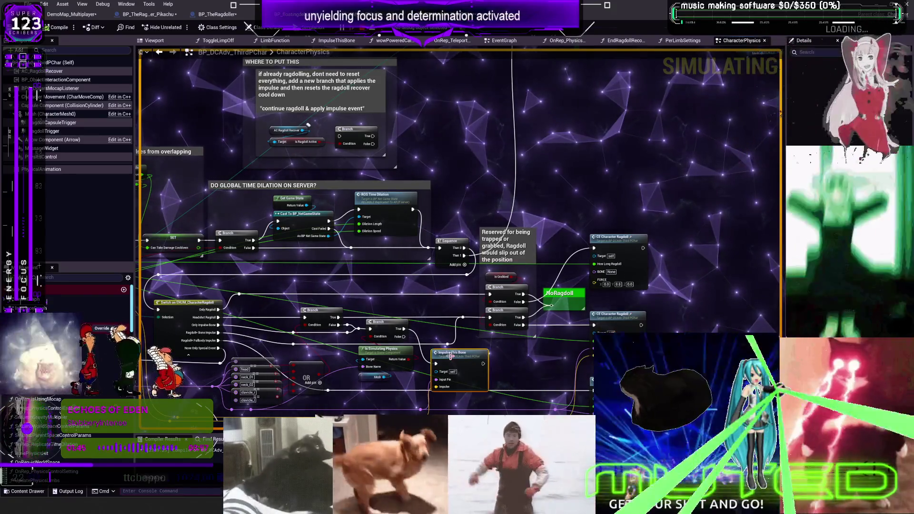
double_click(466, 365)
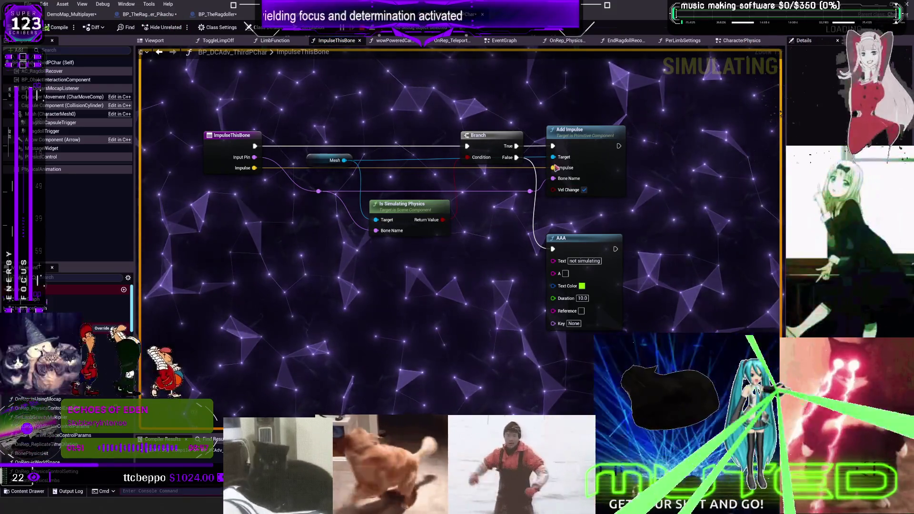
- In BP_TheRagdoller's EventGraph, set the (E) BONE IMPULSE call's Bone Impulse Multiplier to 100000
click(147, 15)
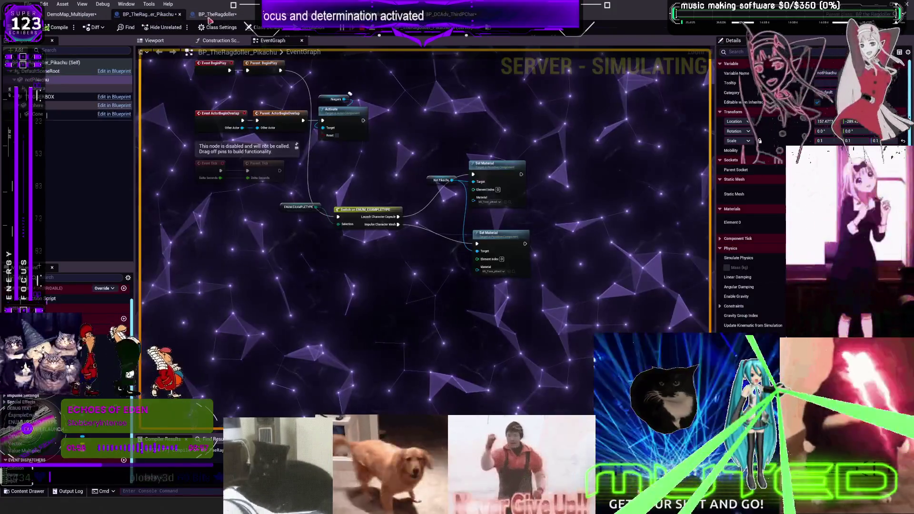
click(223, 19)
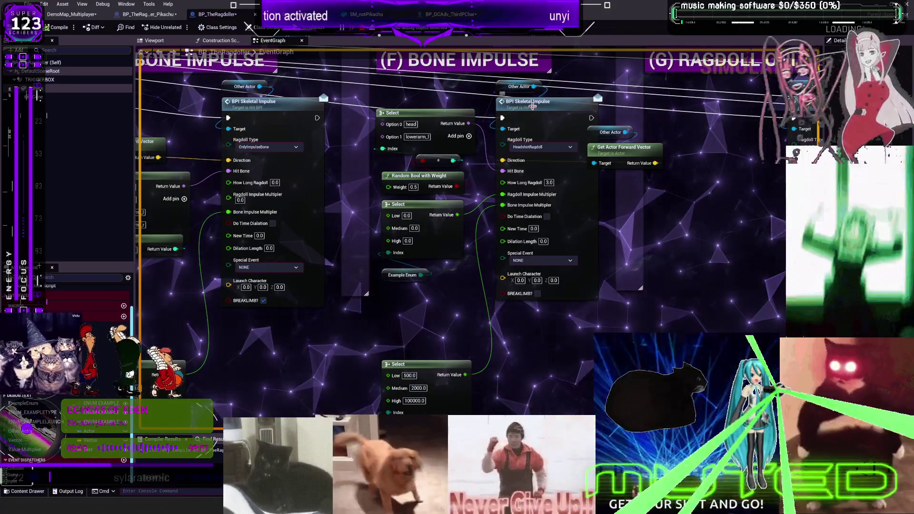
mouse_move(538, 114)
mouse_down()
mouse_move(524, 212)
mouse_move(728, 293)
mouse_move(850, 58)
mouse_move(861, 190)
mouse_move(905, 115)
mouse_up()
scroll(566, 93, down, 6)
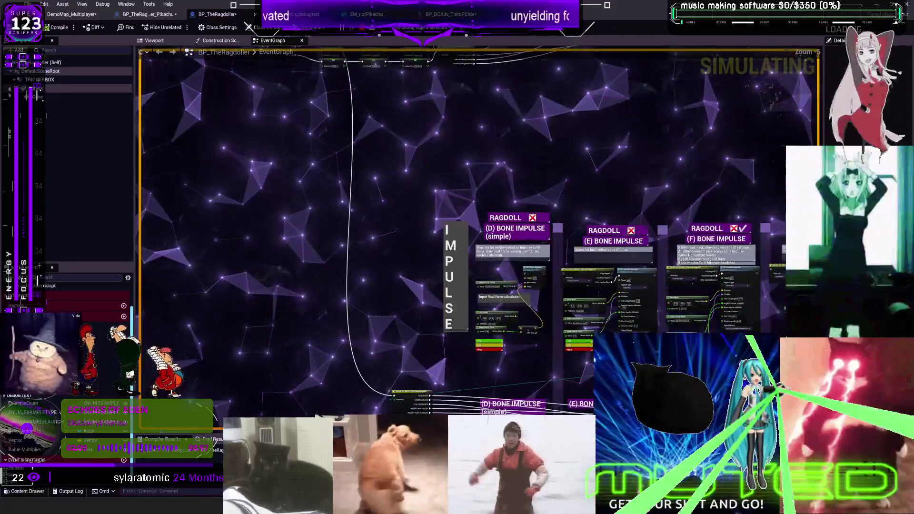
scroll(567, 93, up, 6)
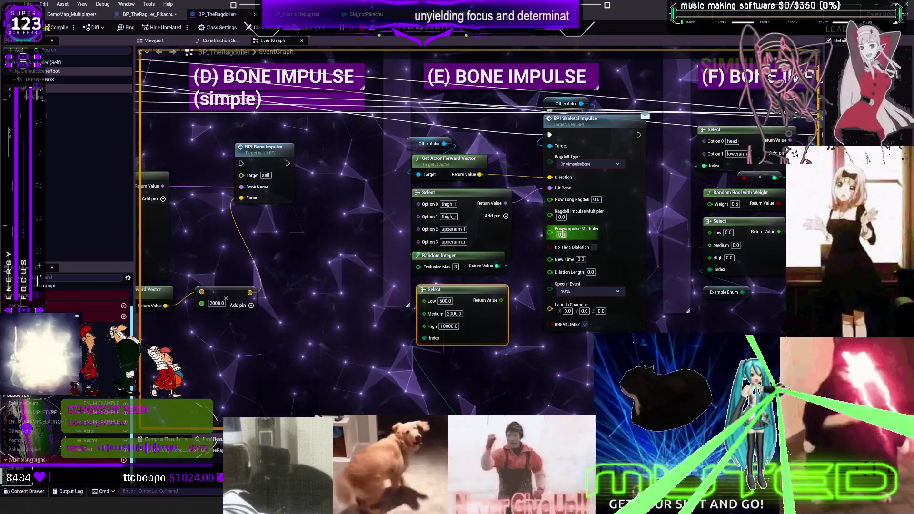
text(10000)
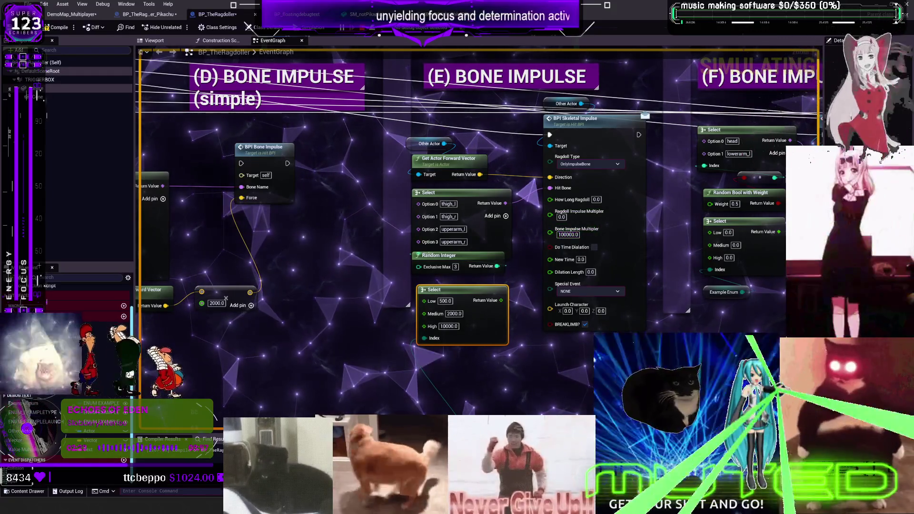
click(570, 233)
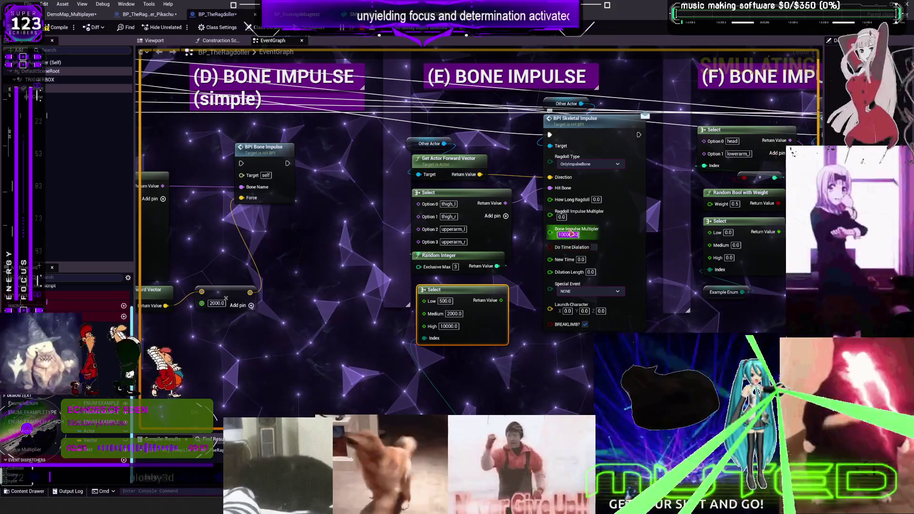
key(Return)
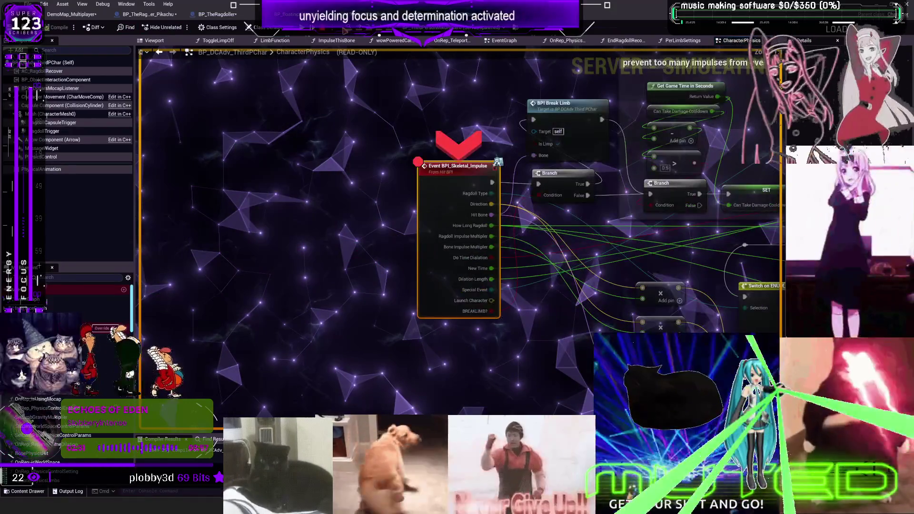
- Remove the impulse event breakpoint, resume the paused game and stop the play session
right_click(456, 175)
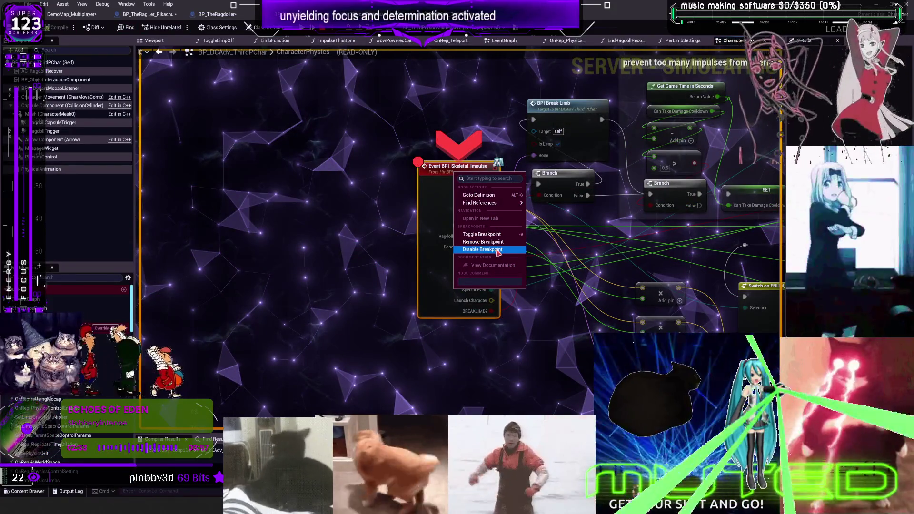
click(492, 242)
click(57, 18)
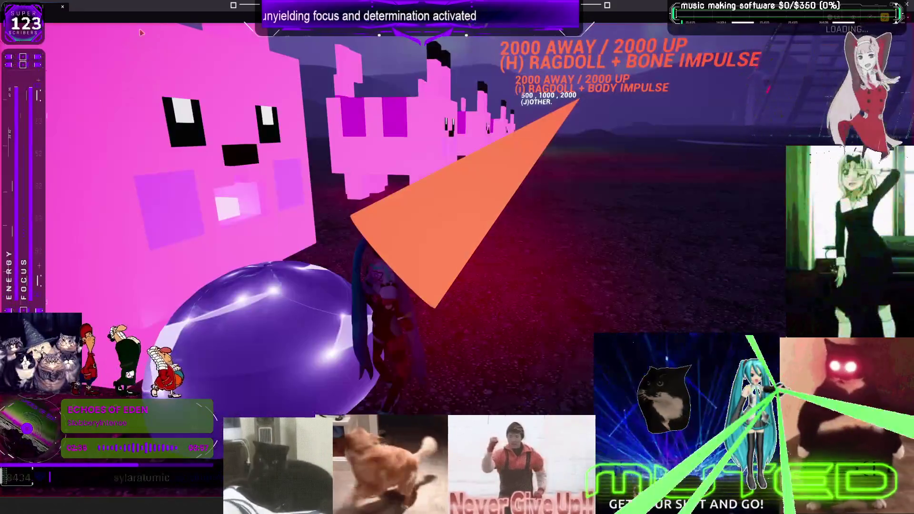
drag(238, 3, 263, 86)
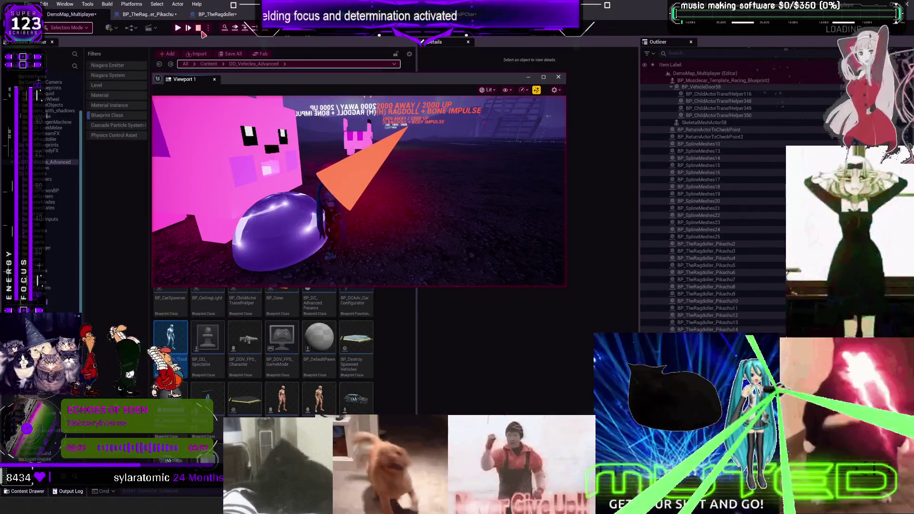
click(198, 27)
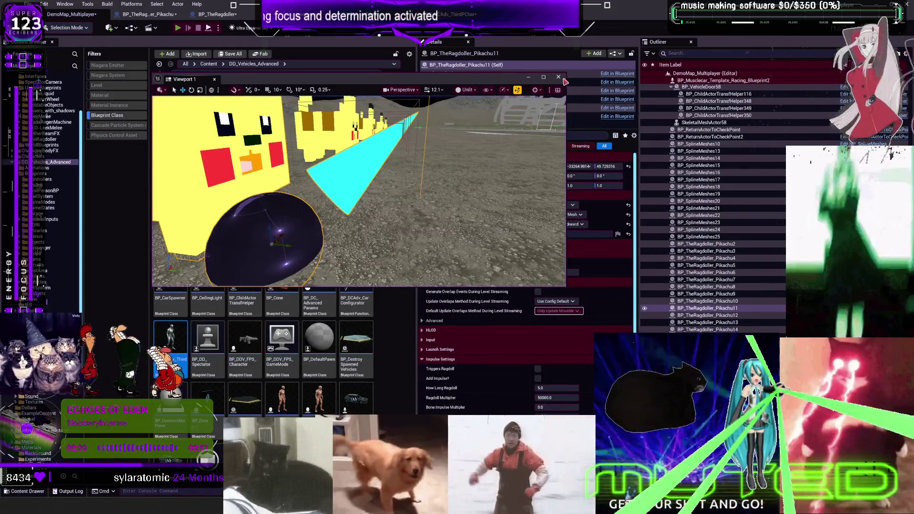
- Start a new play session, walk the character to the Pikachu test row, then stop playing
key(alt+p)
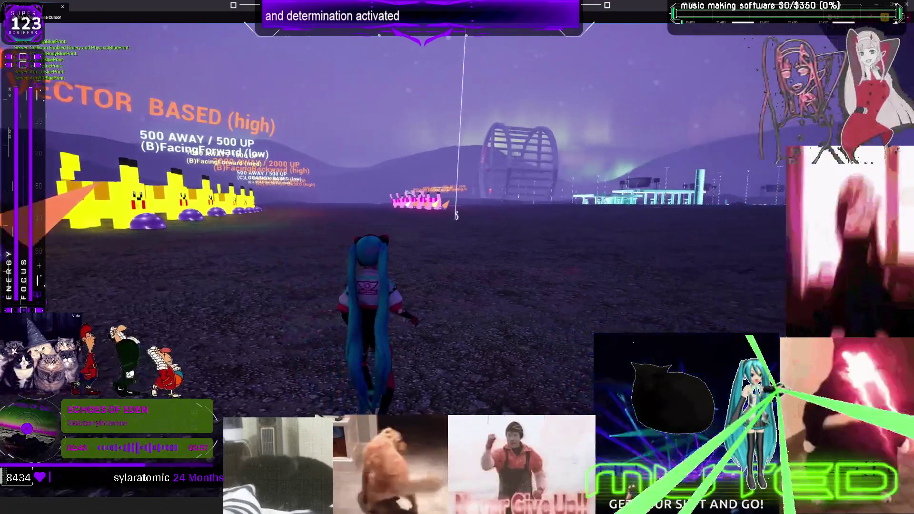
key(w)
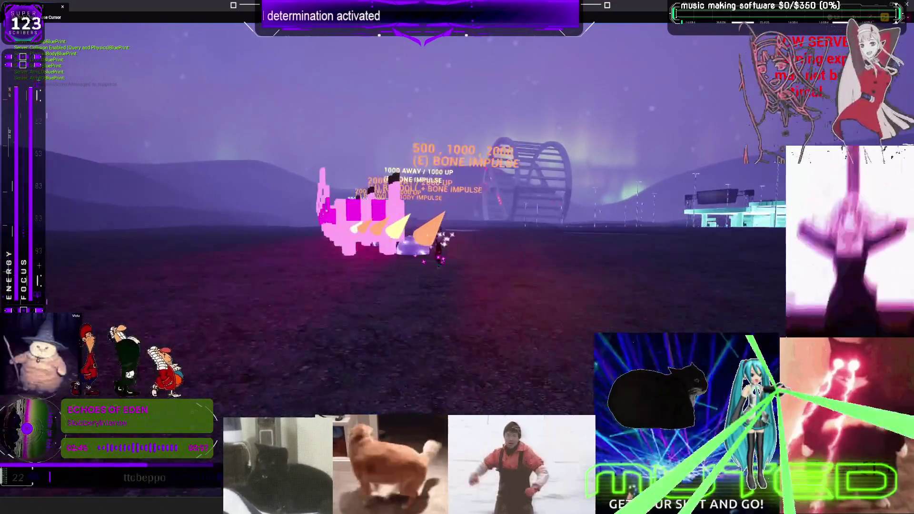
key(w)
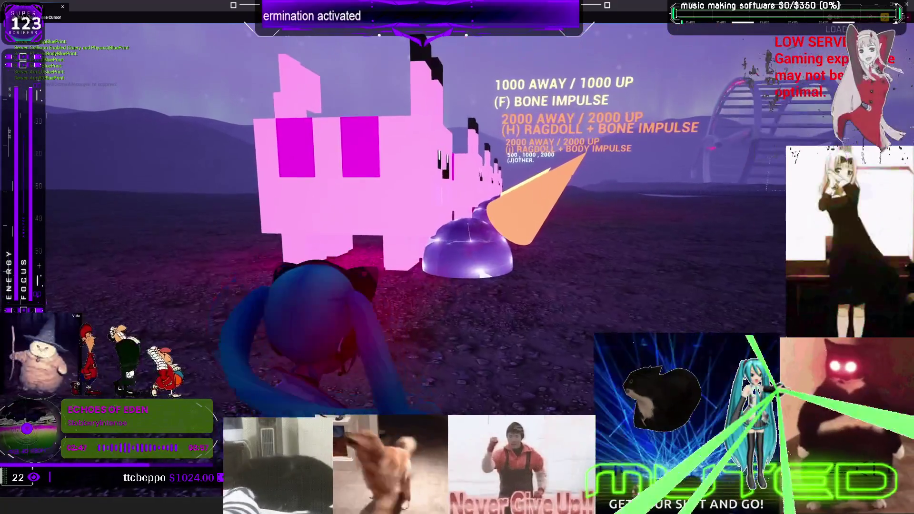
key(w)
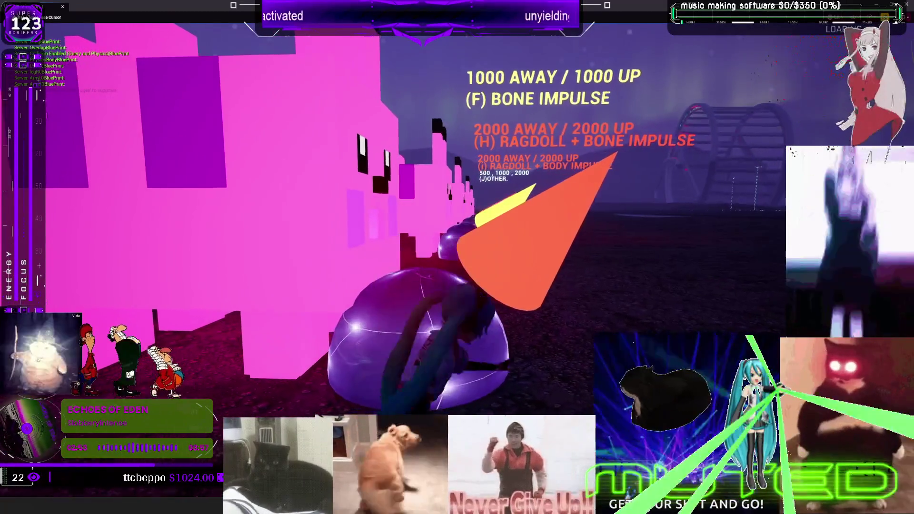
key(w)
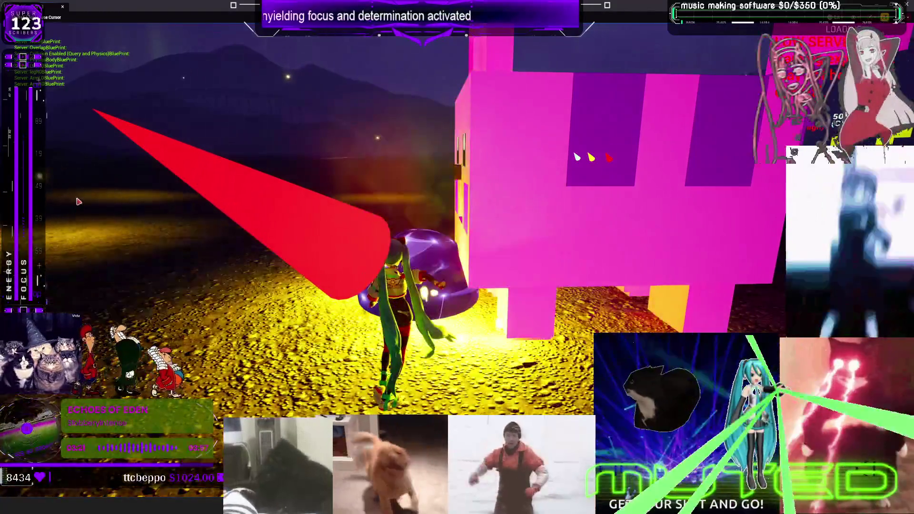
key(Escape)
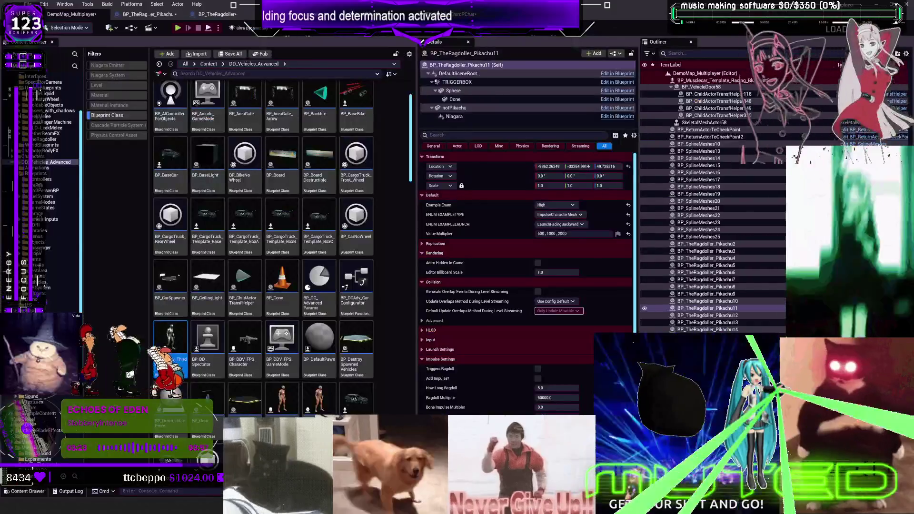
- Commit the 10000.0 Bone Impulse Multiplier, compile BP_TheRagdoller and play DemoMap_Multiplayer
click(216, 14)
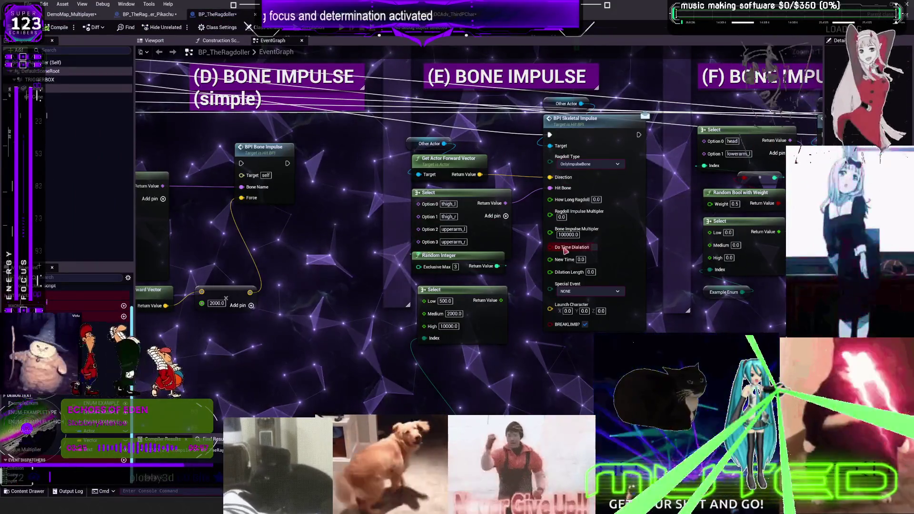
key(Return)
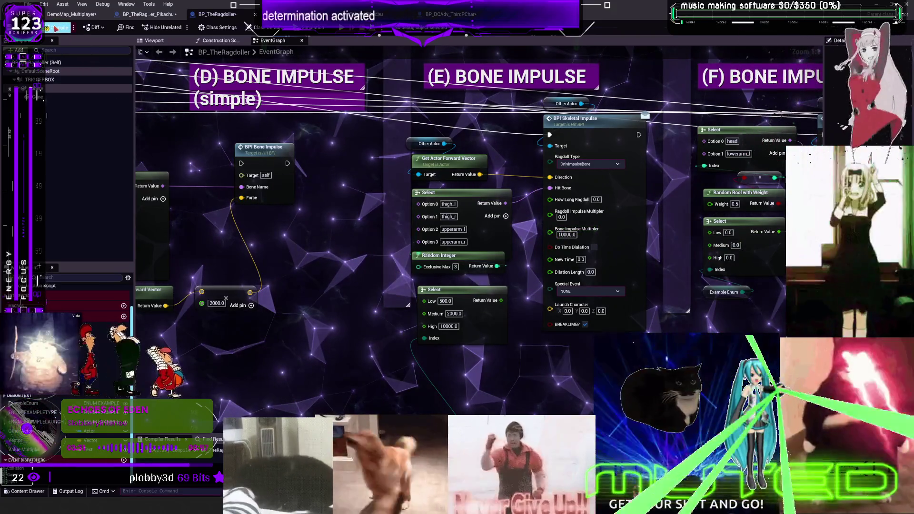
click(56, 28)
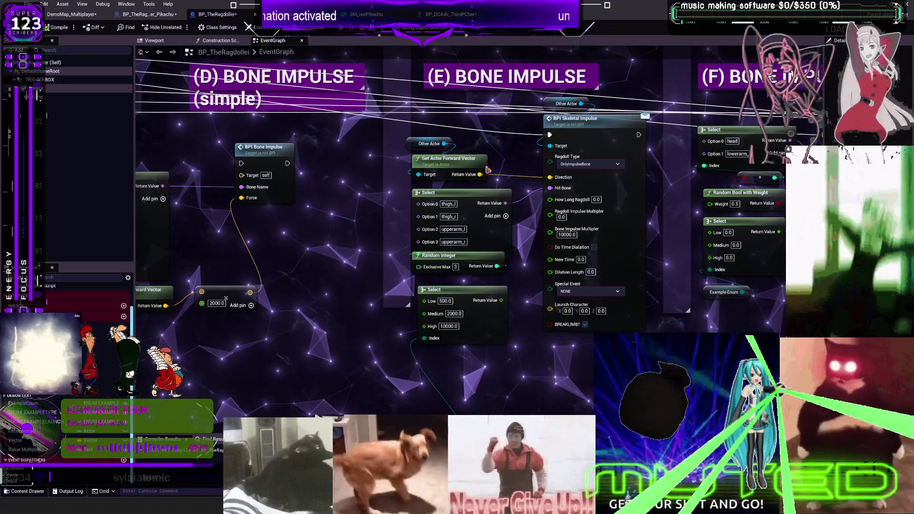
click(352, 31)
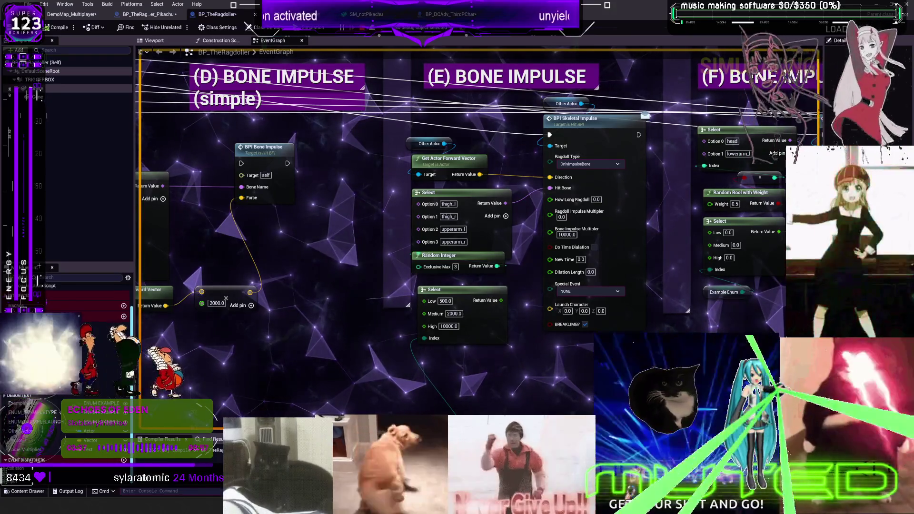
click(72, 16)
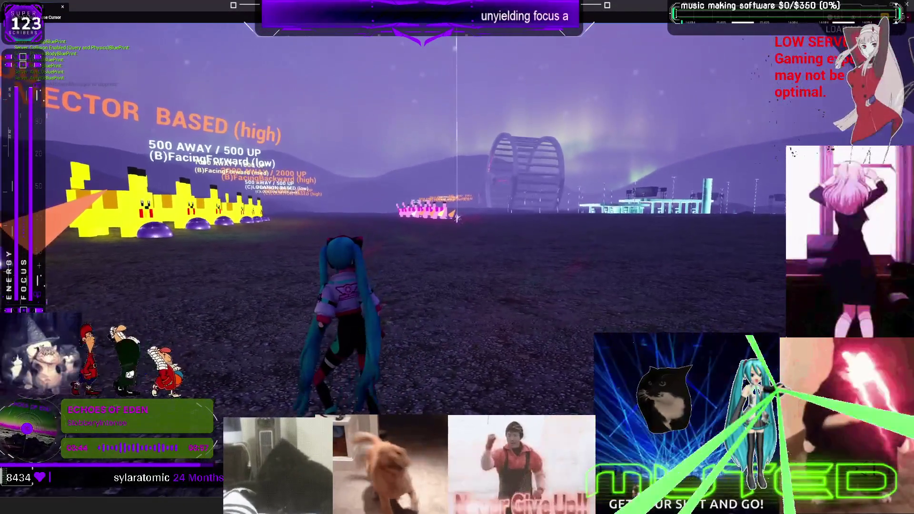
- Run the character toward the giant pink Pikachu target to test its bone impulse, then end play
click(456, 218)
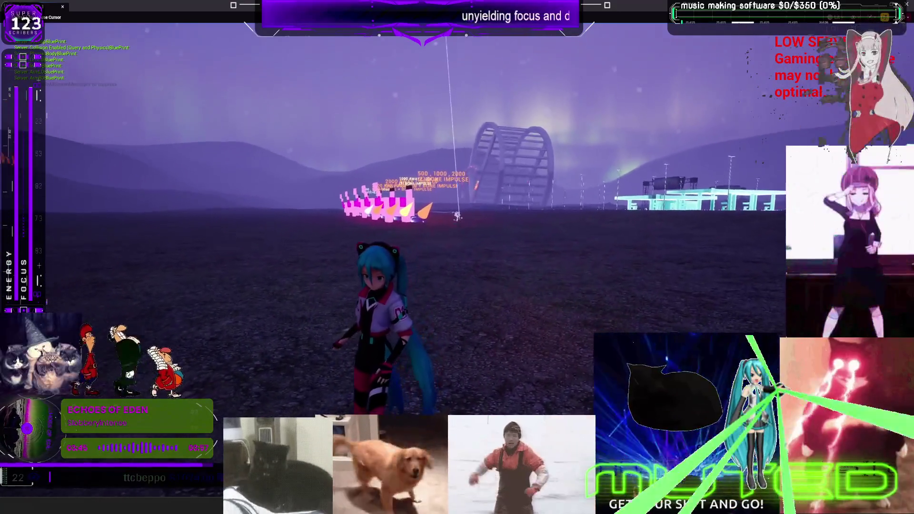
key(w)
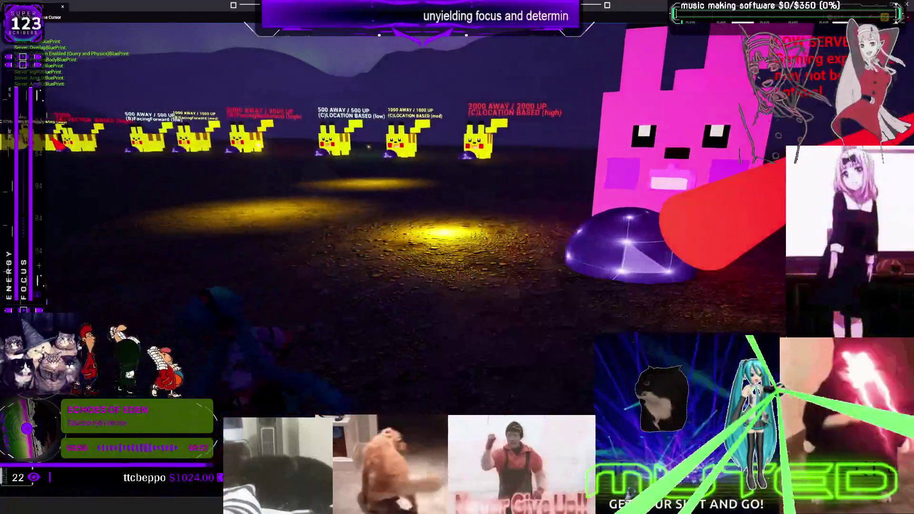
key(w)
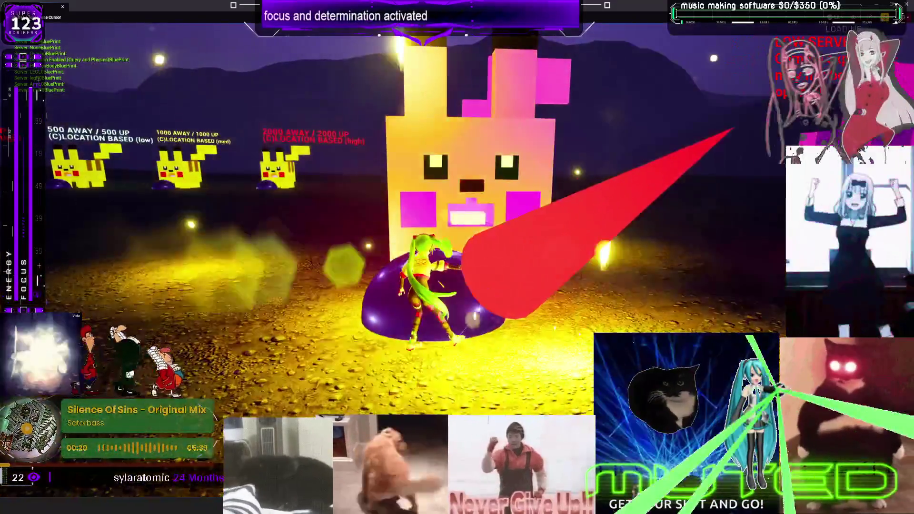
key(Escape)
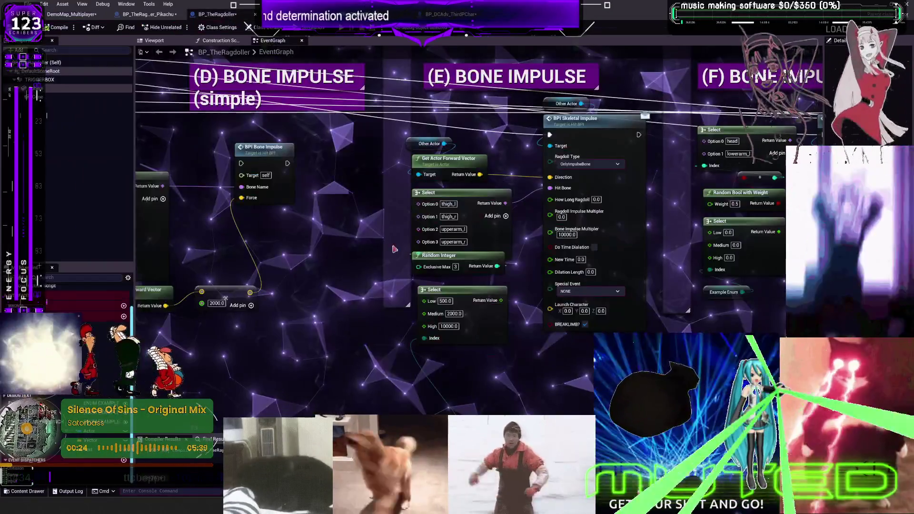
- Set the Select node's Low to 10000 and Bone Impulse Multiplier to 30000, then return to DemoMap_Multiplayer
click(447, 301)
text(10000)
key(Tab)
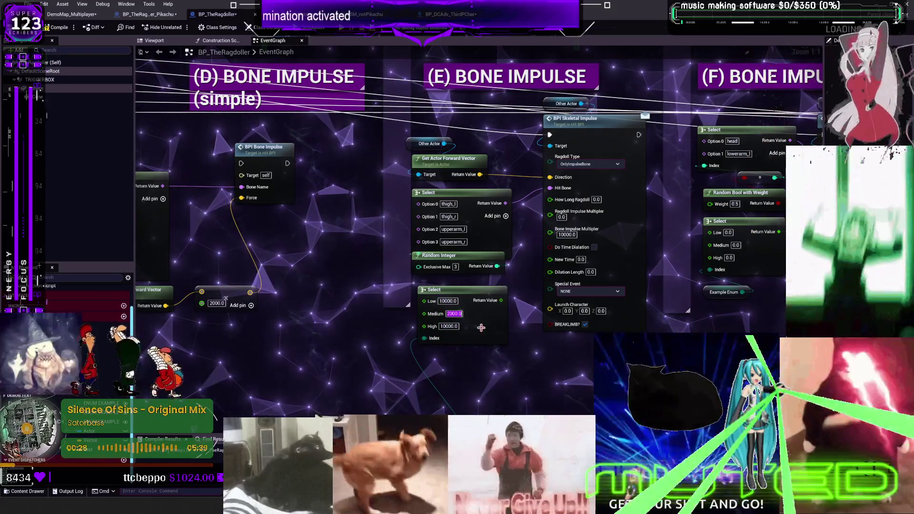
click(566, 234)
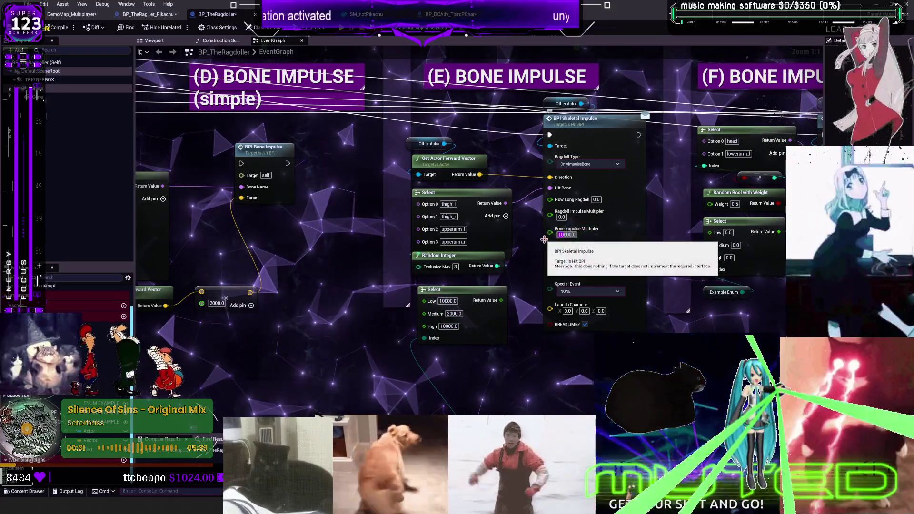
text(30000)
key(Return)
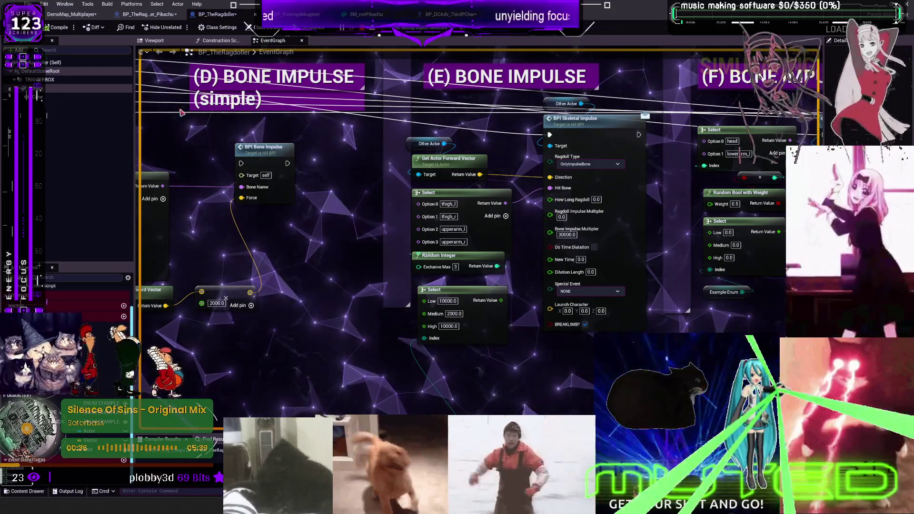
click(72, 13)
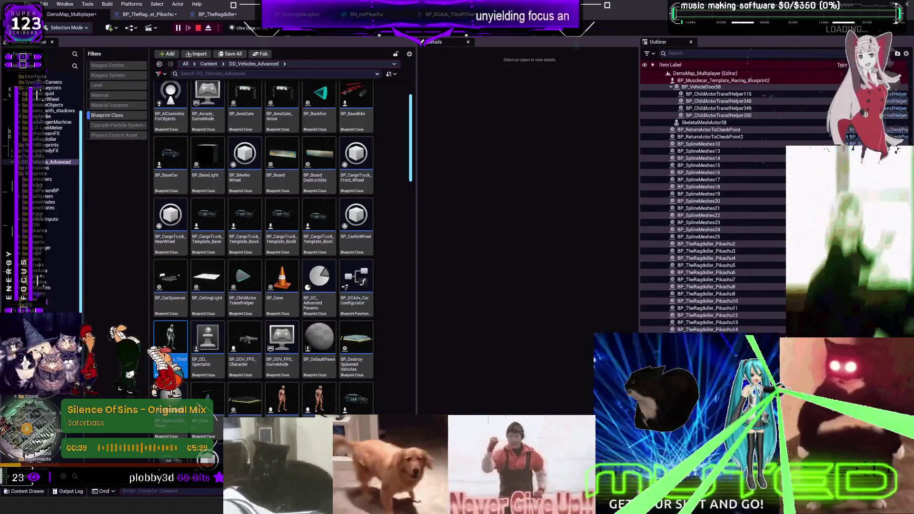
- Start a play session and run the character across the plain into the pink Pikachu creatures' dome
key(alt+Tab)
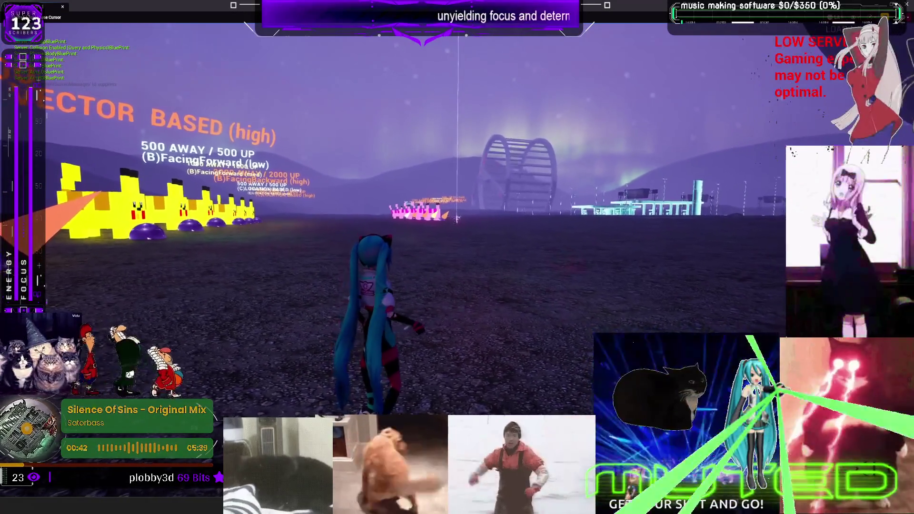
key(w)
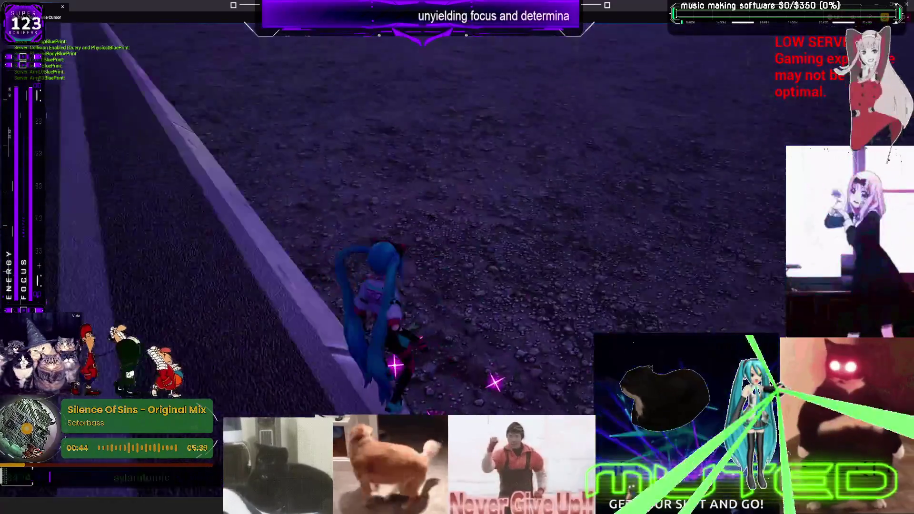
key(w)
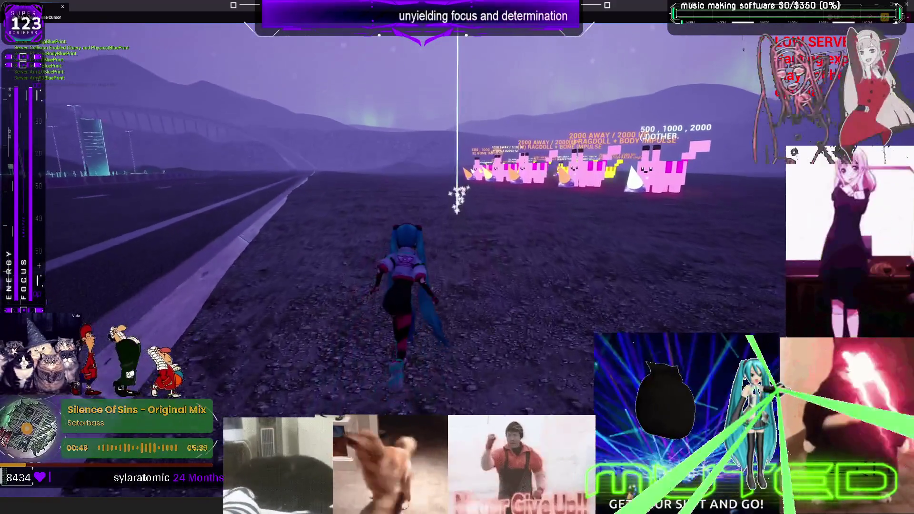
key(w)
key(w)
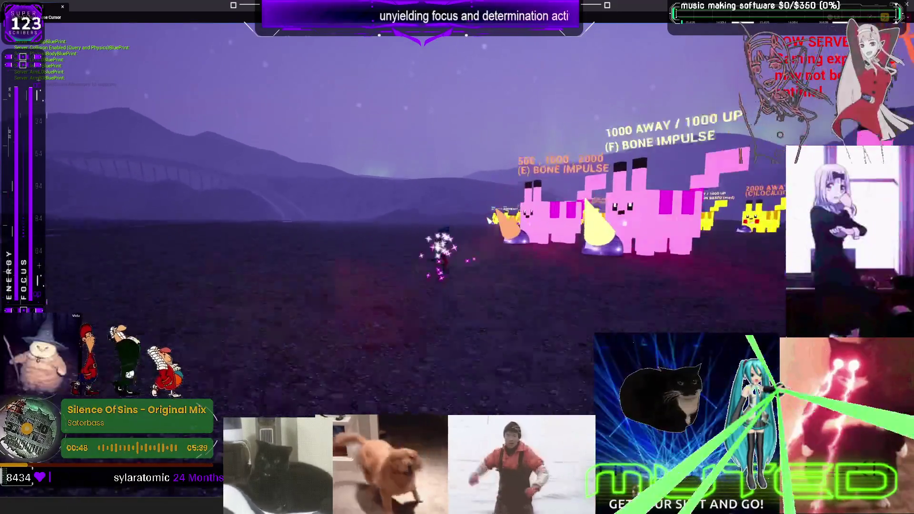
key(w)
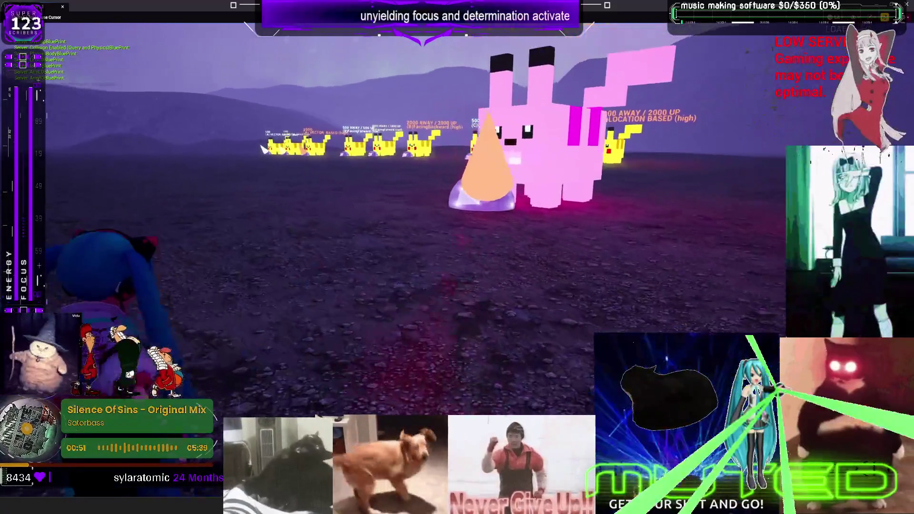
key(w)
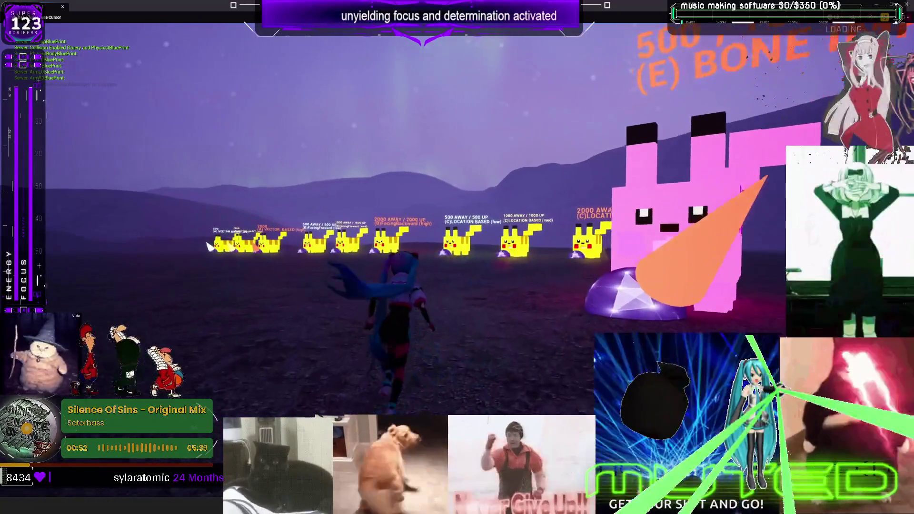
key(w)
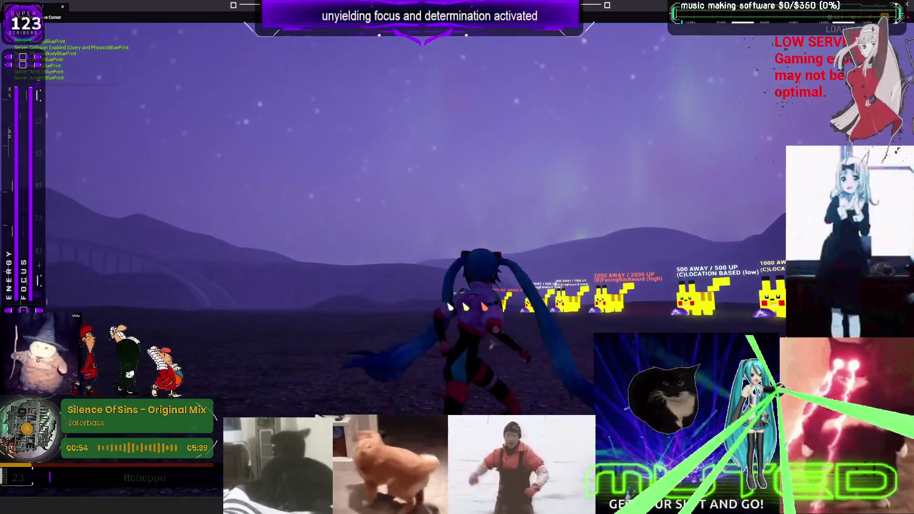
key(w)
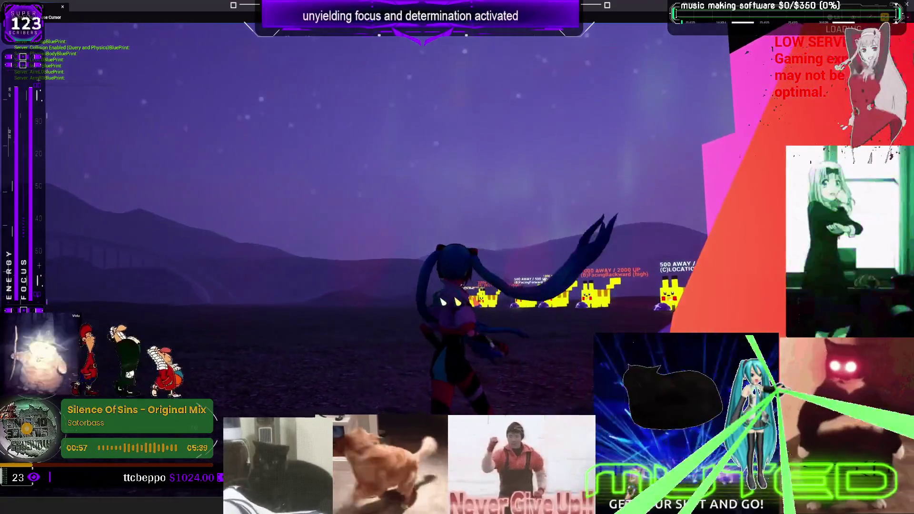
key(w)
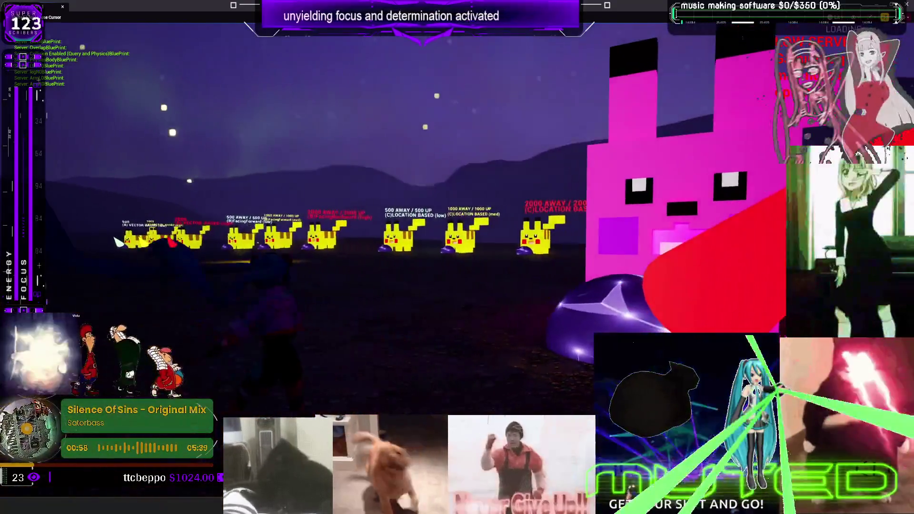
key(w)
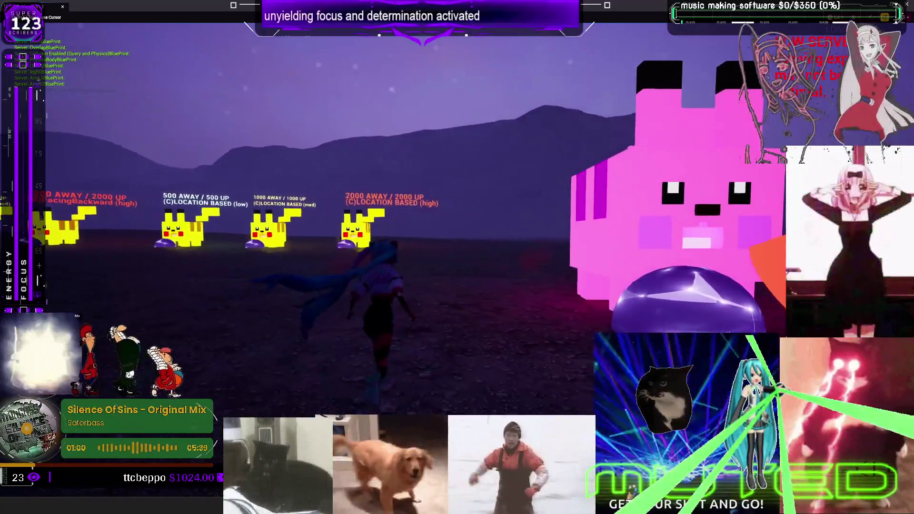
key(w)
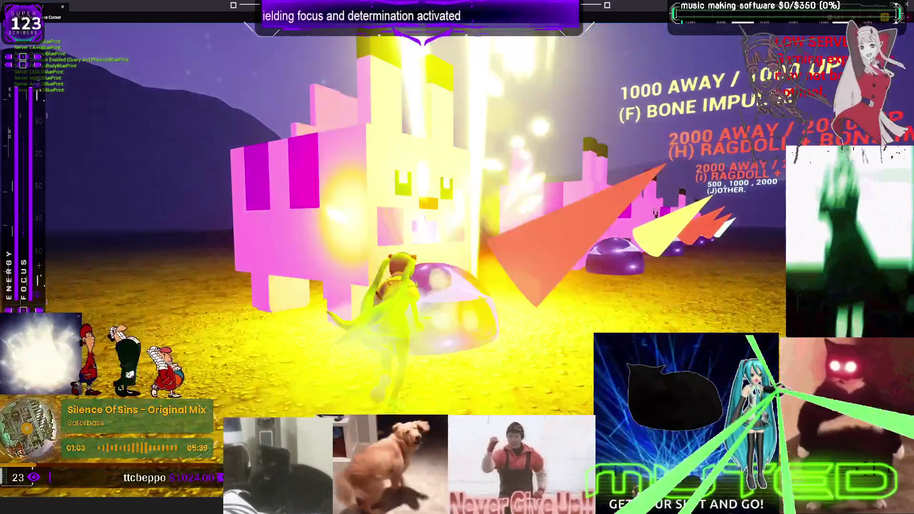
key(w)
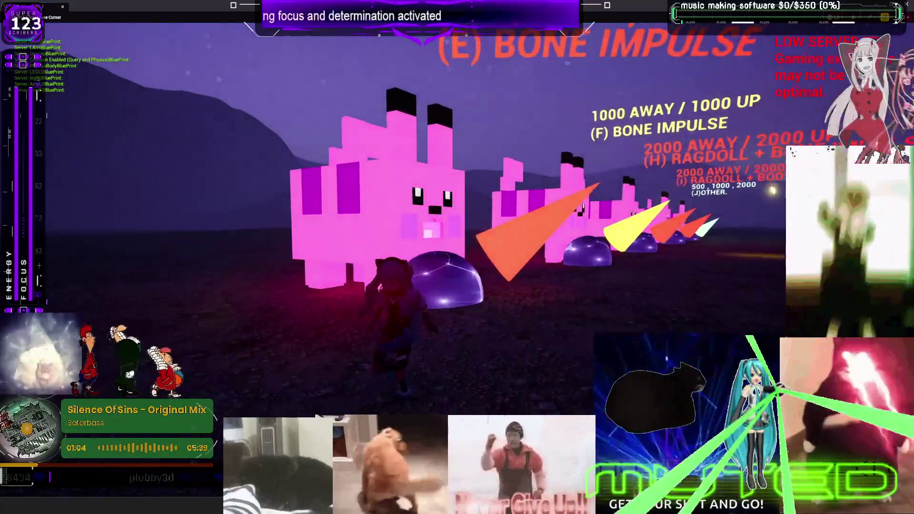
- Step in and out of the purple trigger dome, then stop play and restore the editor layout
key(s)
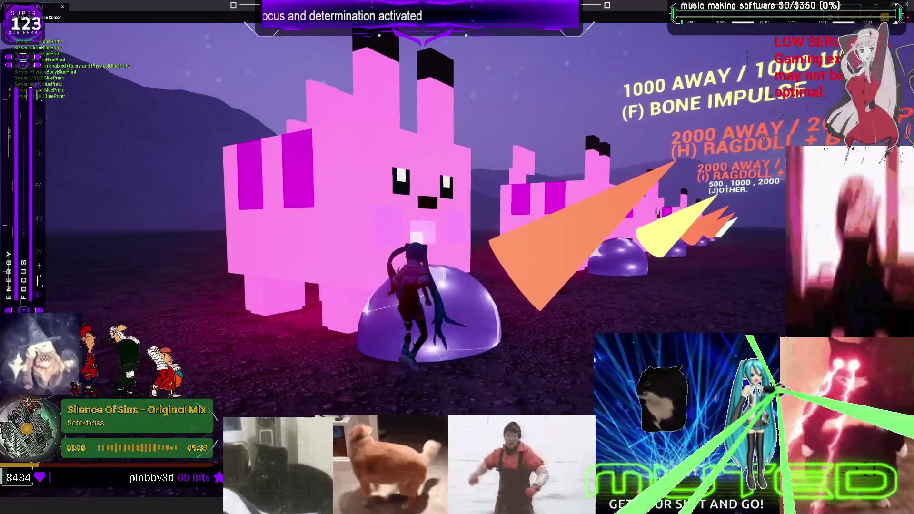
key(w)
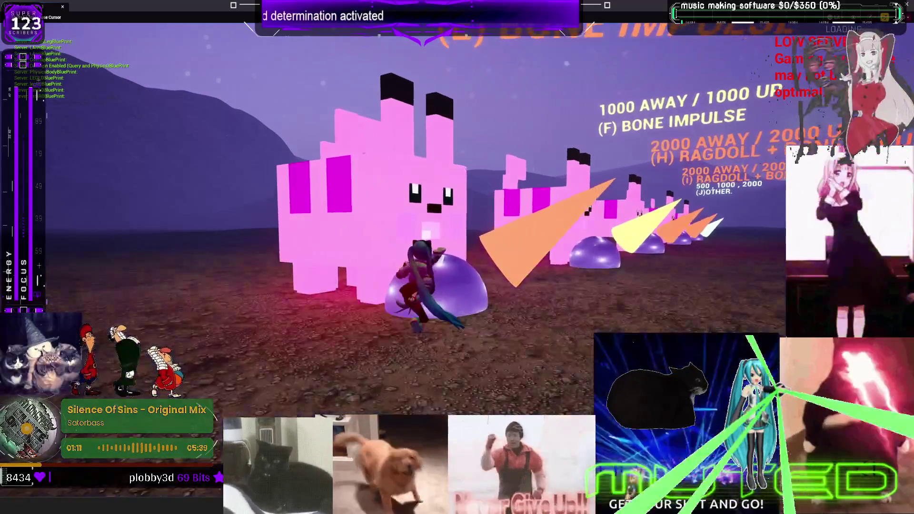
key(w)
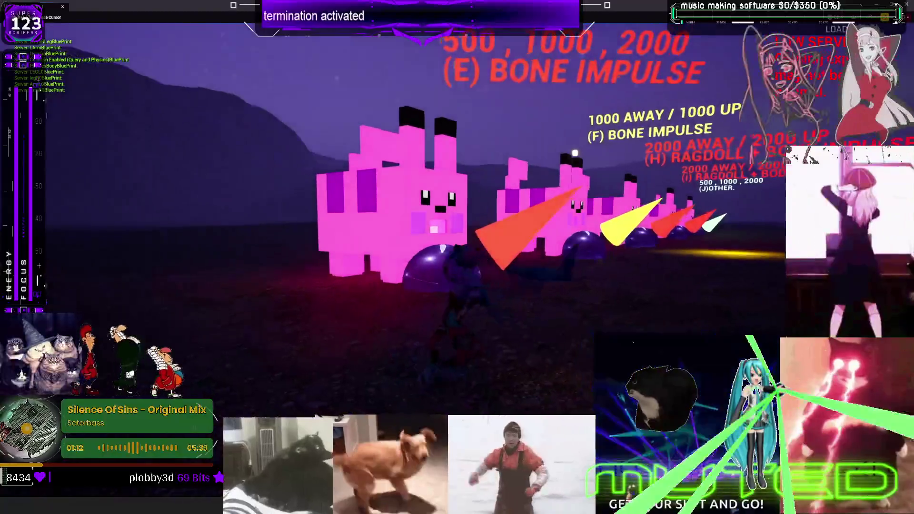
key(s)
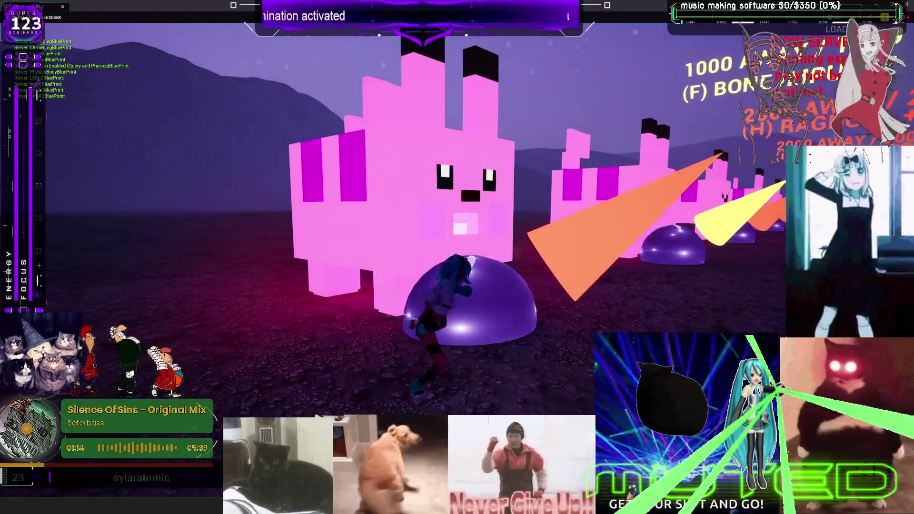
key(w)
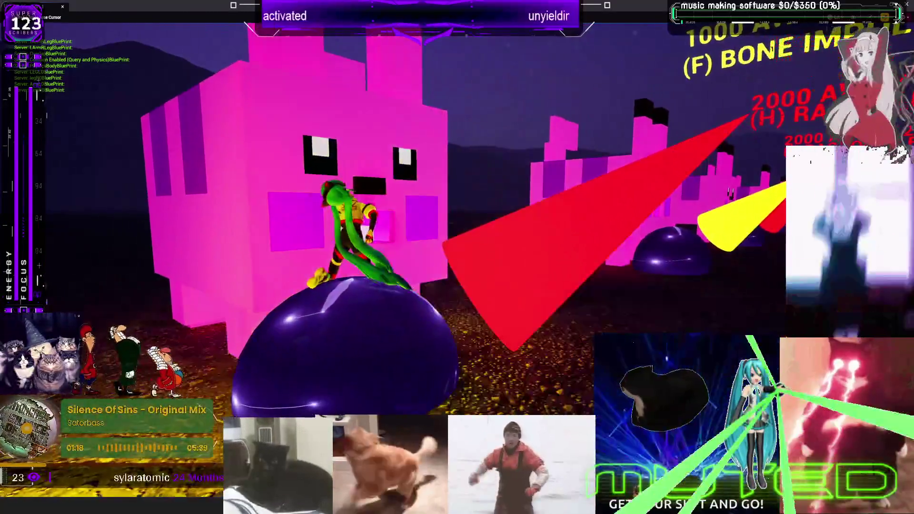
key(Escape)
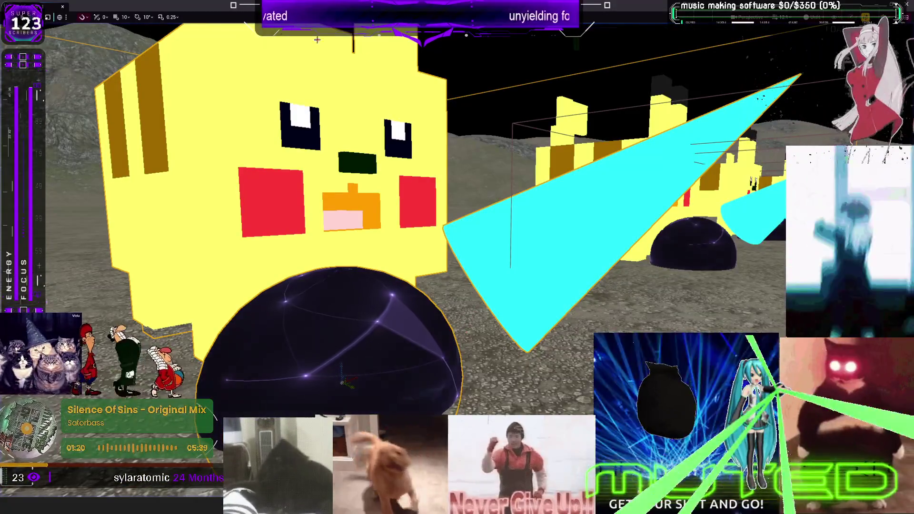
key(F11)
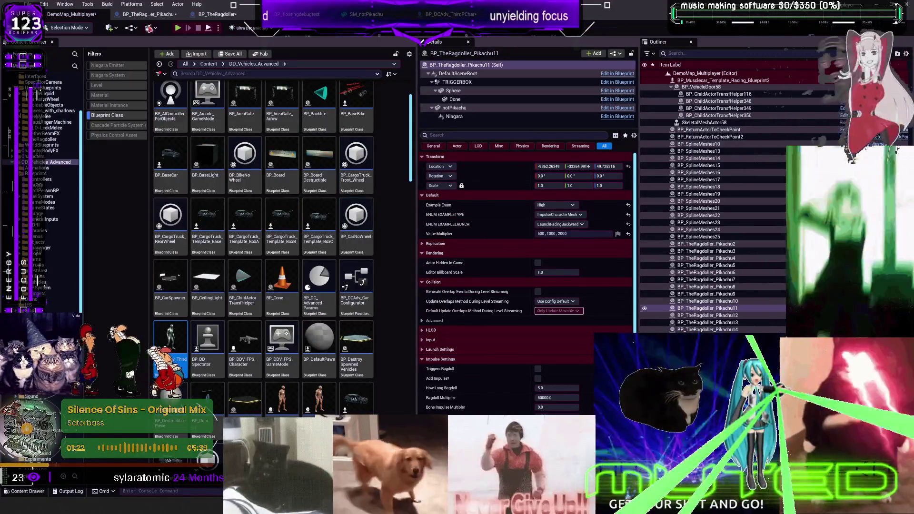
- In BP_TheRagdoller's event graph, add a Set Timer by Event node
click(148, 14)
click(215, 13)
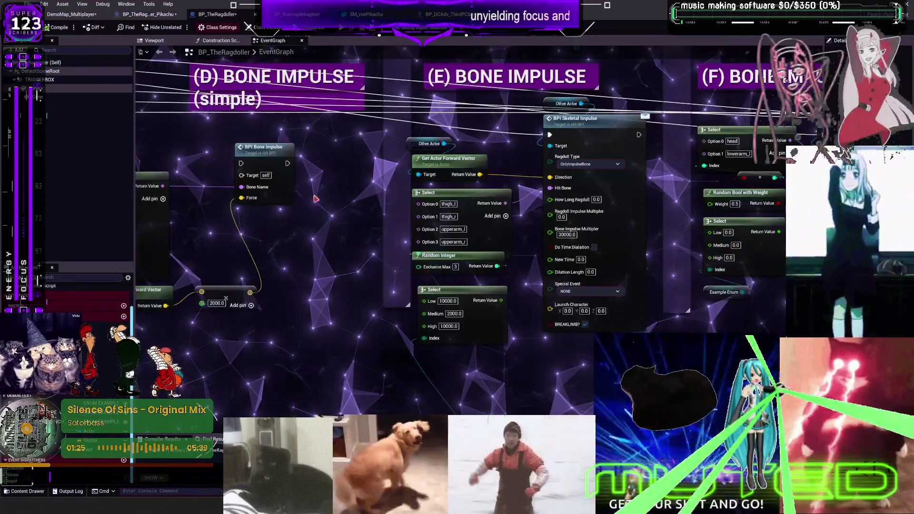
scroll(360, 265, up, 5)
right_click(360, 265)
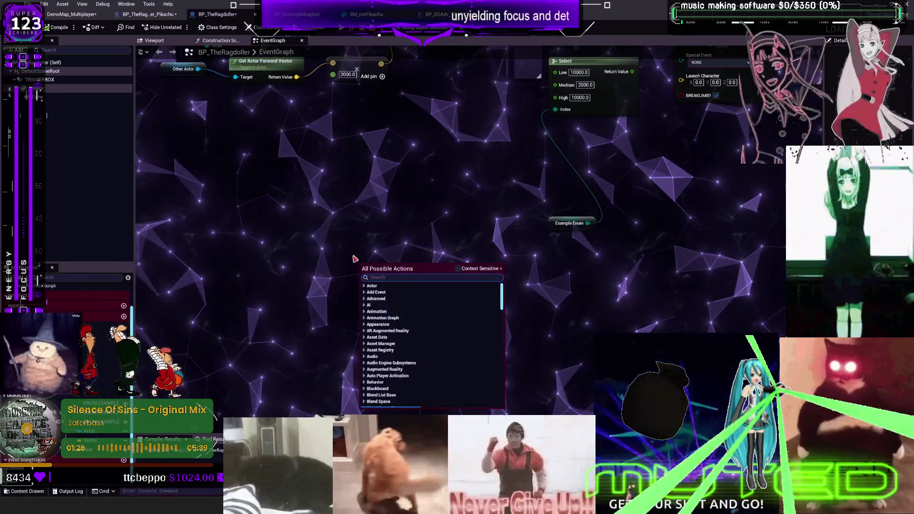
text(timer)
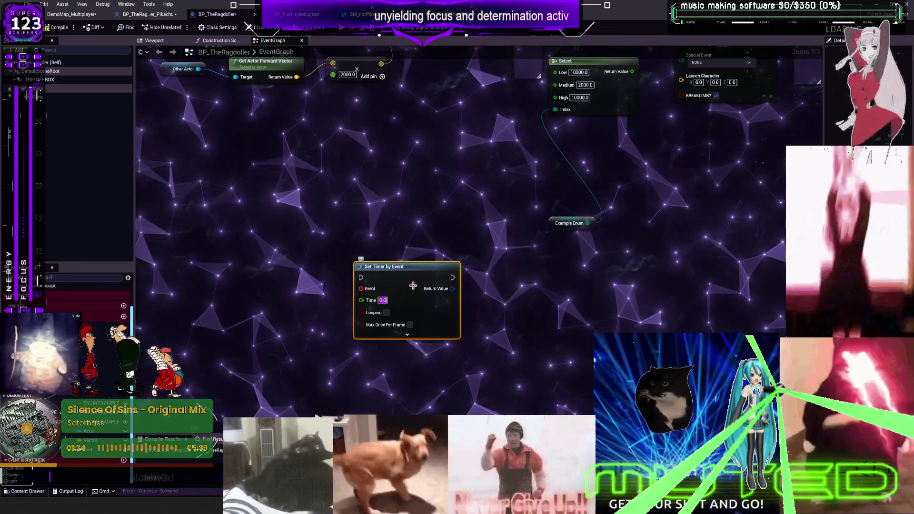
- Wire a new custom event named 'do bone impacts' to the timer's Event and arrange both nodes
drag(362, 291, 353, 384)
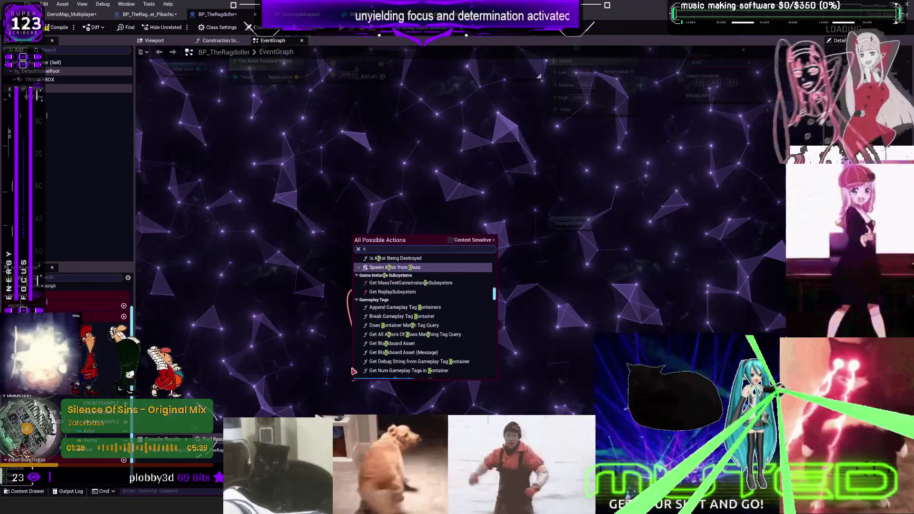
text(ust)
key(Return)
text(do been impac)
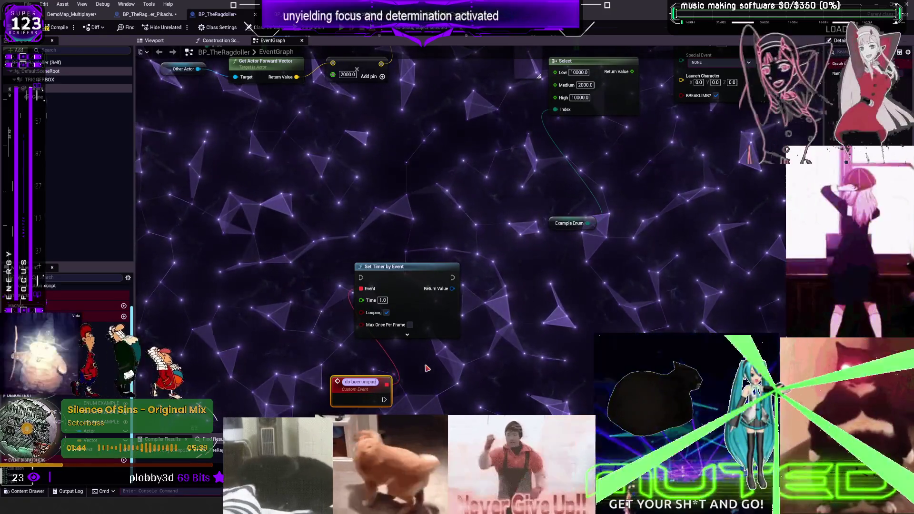
text(ts)
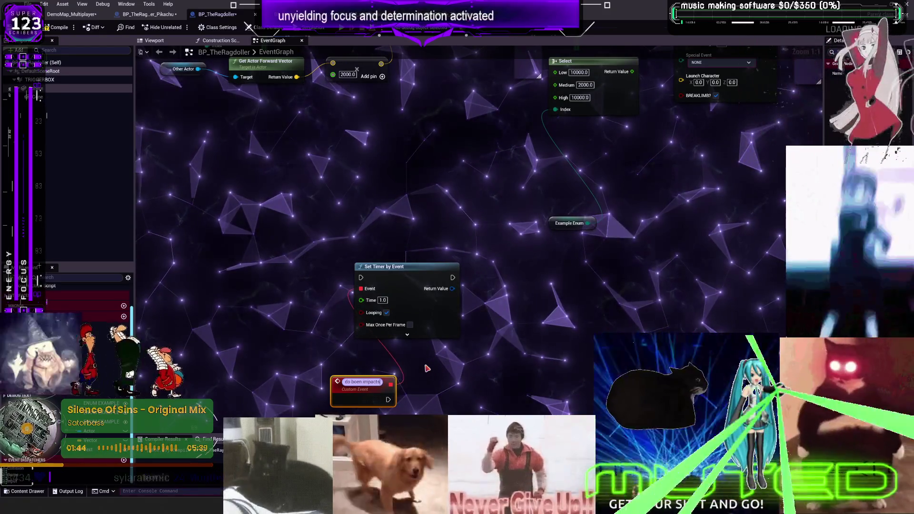
double_click(367, 384)
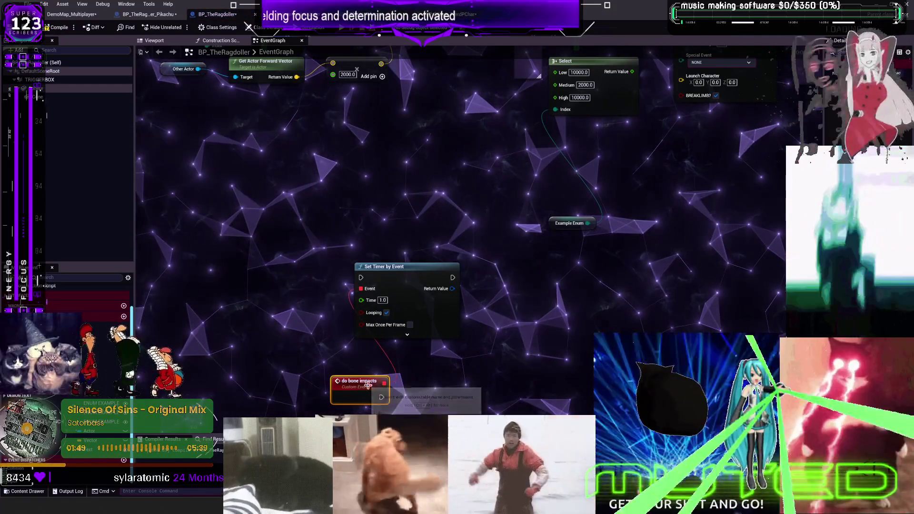
drag(368, 385, 401, 357)
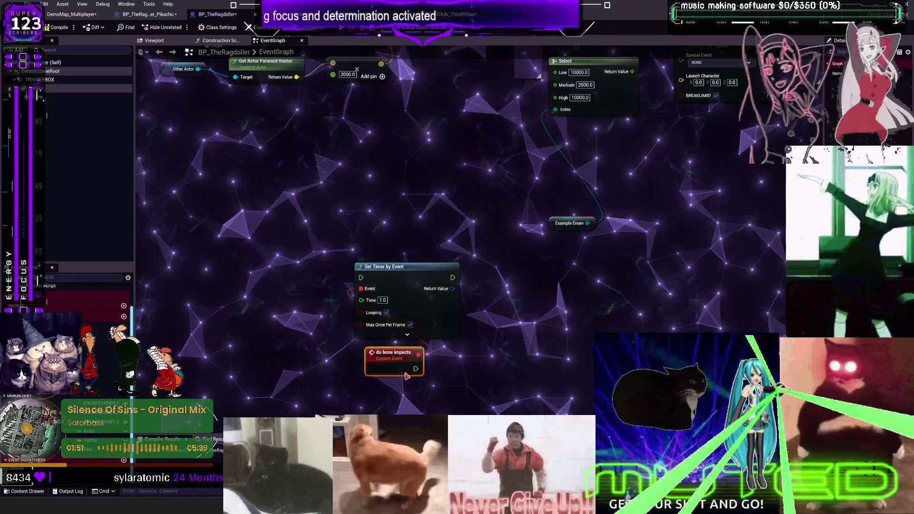
shift+click(448, 291)
drag(448, 291, 459, 217)
- Promote the timer's Return Value to a variable named boneimpacttimer
right_click(462, 214)
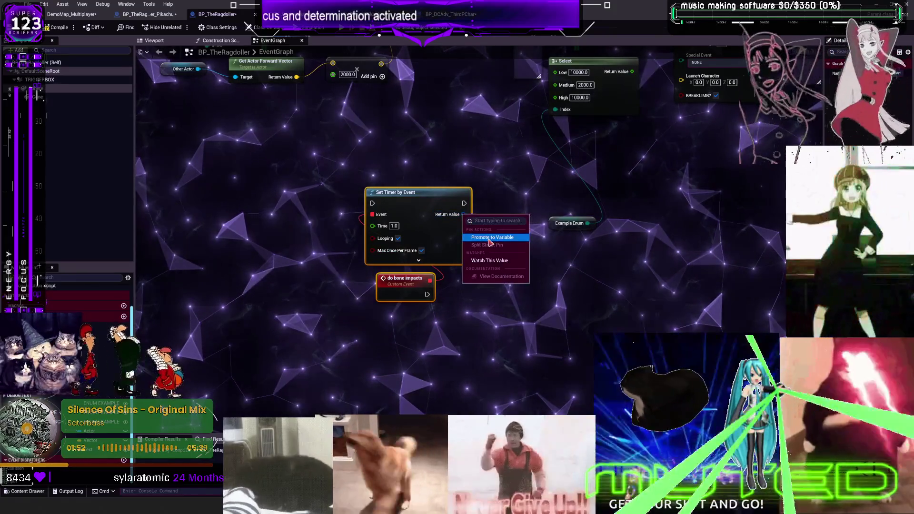
click(500, 232)
drag(557, 228, 635, 227)
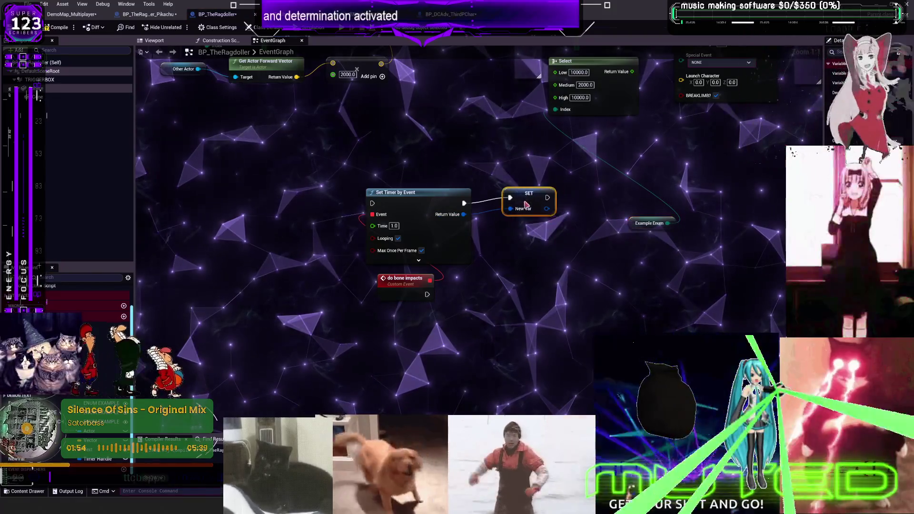
drag(533, 195, 522, 201)
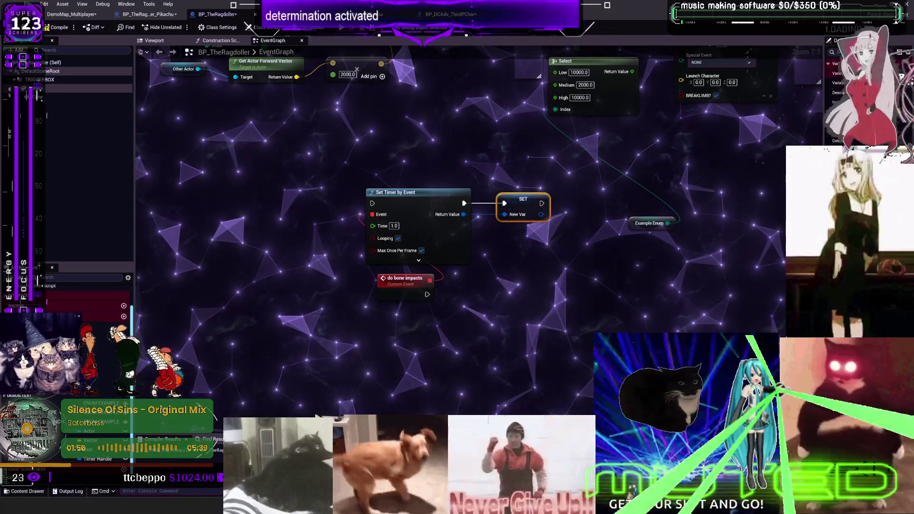
text(boneimpacttimer)
key(Return)
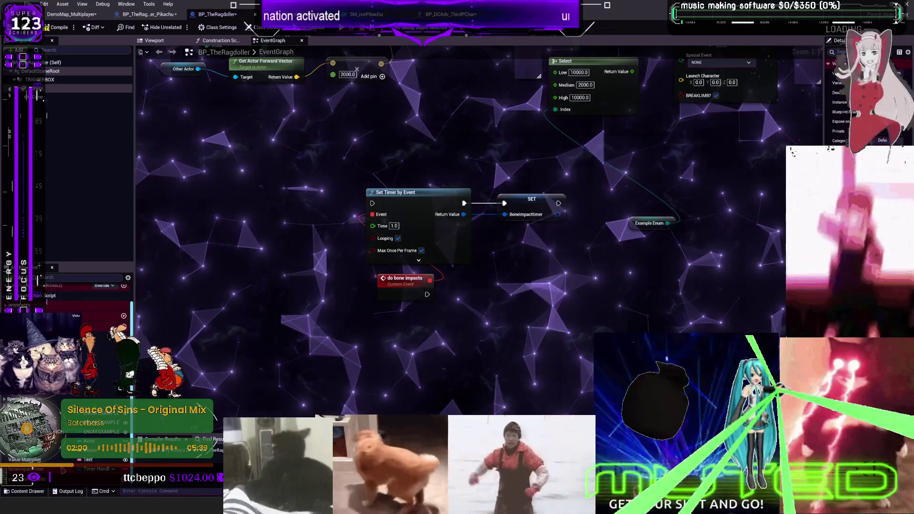
- Place a Boneimpacttimer getter and add Clear and Invalidate Timer by Handle and Is Valid Timer Handle nodes
drag(29, 469, 416, 341)
text(clear)
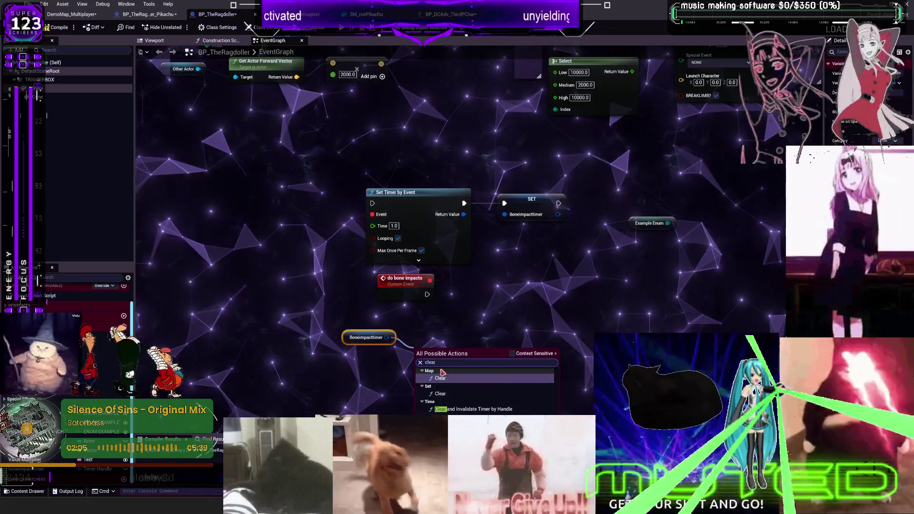
text( inv)
click(487, 400)
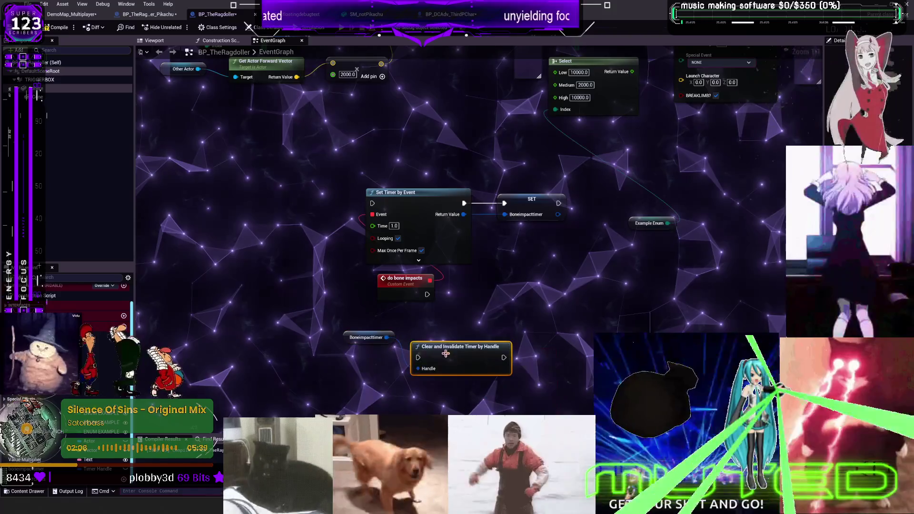
scroll(364, 370, down, 2)
drag(365, 370, 365, 387)
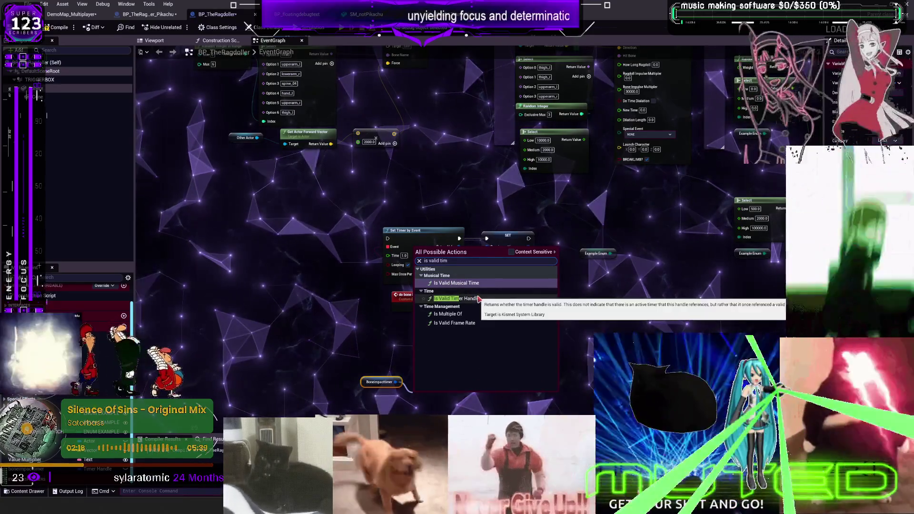
click(481, 300)
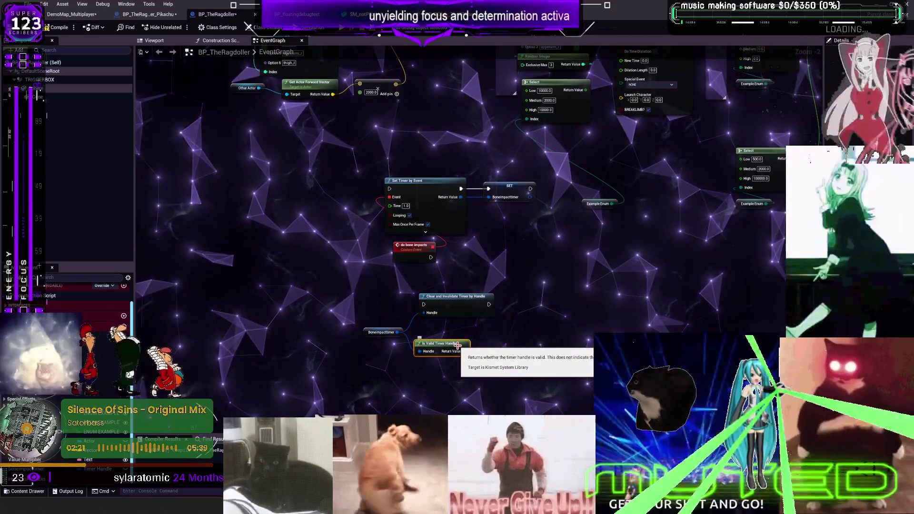
scroll(458, 340, down, 5)
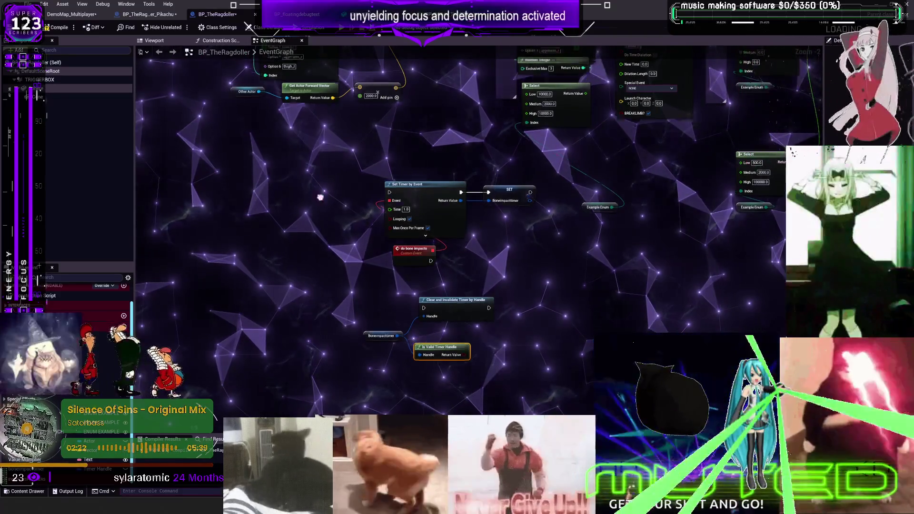
scroll(352, 190, up, 6)
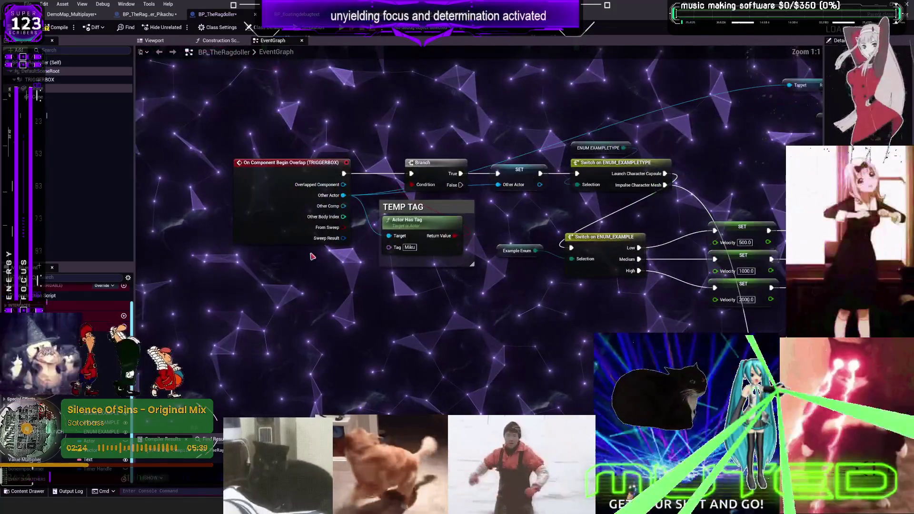
- Add an end-overlap event for the TRIGGERBOX and wire it toward clearing the timer
right_click(50, 80)
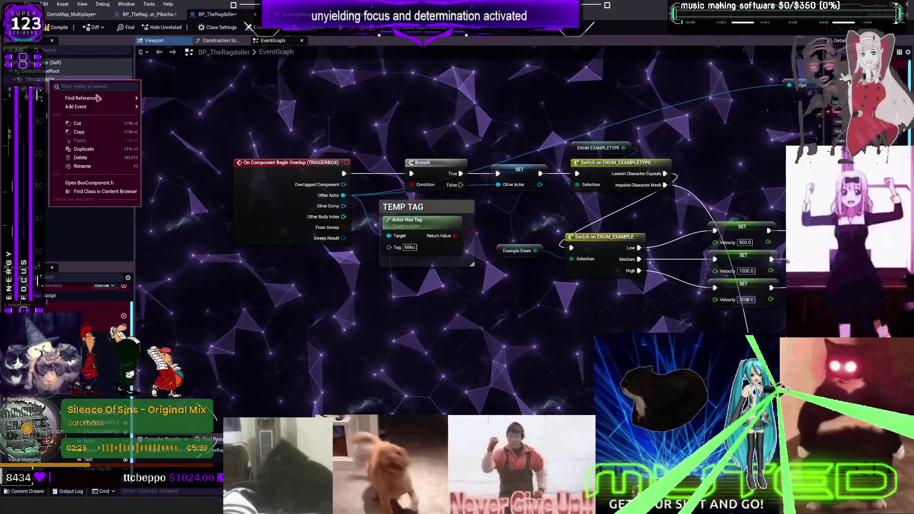
mouse_move(119, 107)
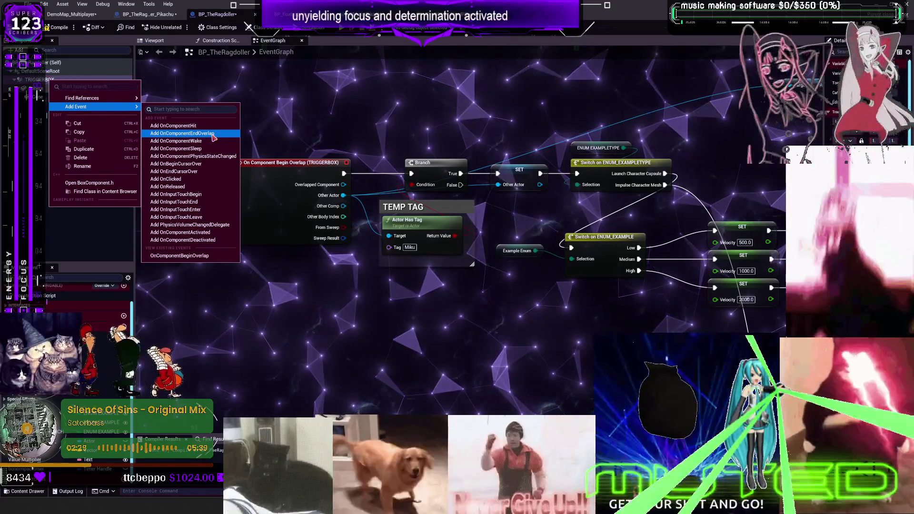
click(213, 134)
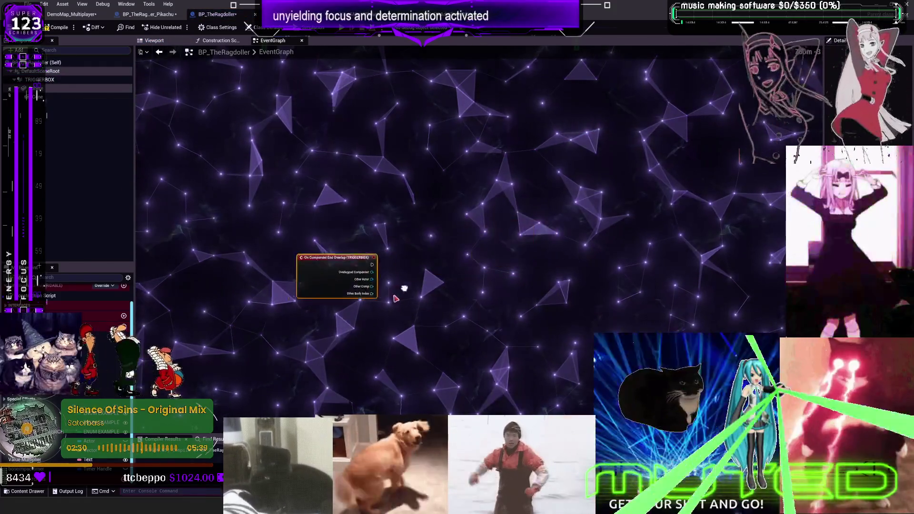
scroll(474, 275, up, 10)
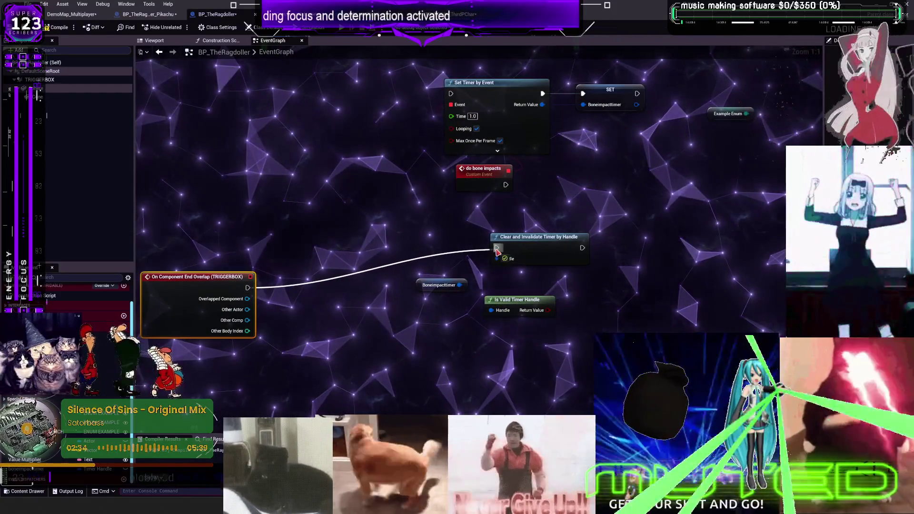
drag(250, 309, 290, 319)
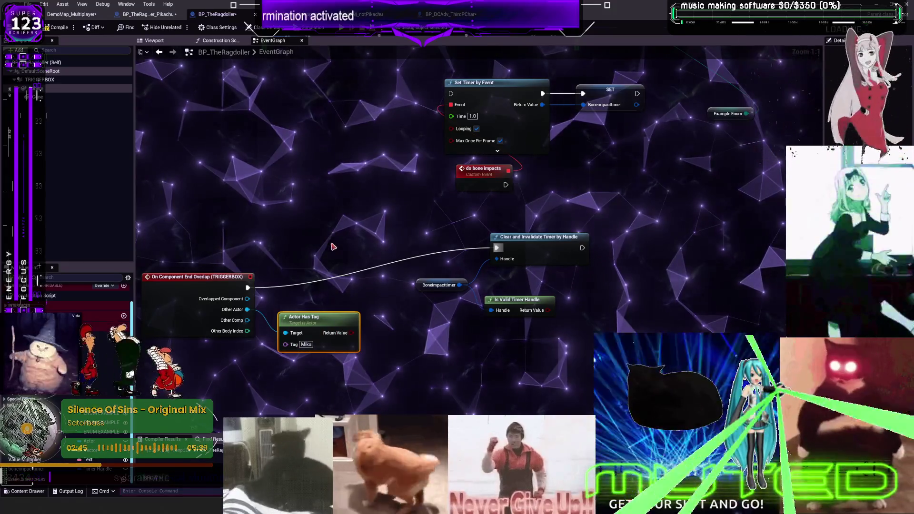
- Feed the tag check into the Branch, add an == comparison on Other Actor, and connect Branch True to Clear and Invalidate Timer
mouse_move(343, 261)
mouse_down()
mouse_move(343, 269)
mouse_move(390, 257)
mouse_up()
mouse_move(247, 310)
mouse_down()
mouse_move(347, 398)
mouse_move(337, 388)
mouse_up()
text(==)
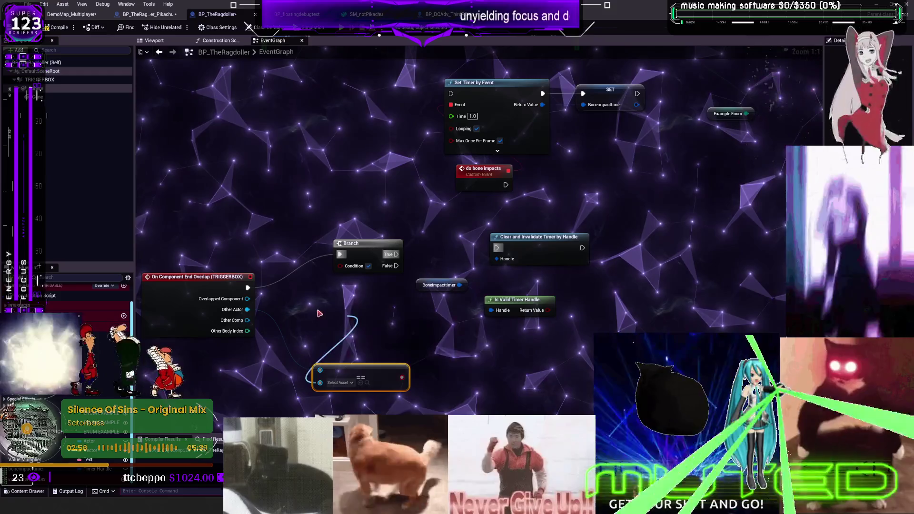
scroll(438, 260, down, 2)
scroll(524, 185, up, 1)
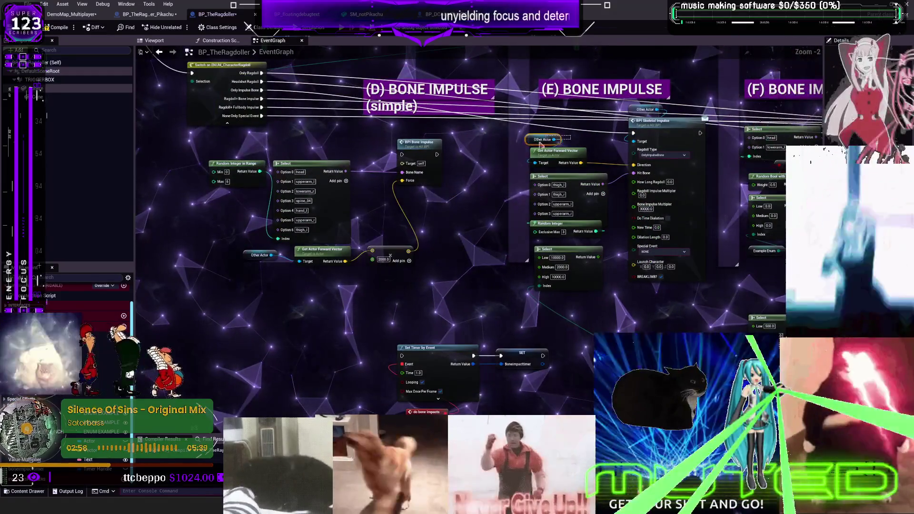
drag(376, 352, 454, 119)
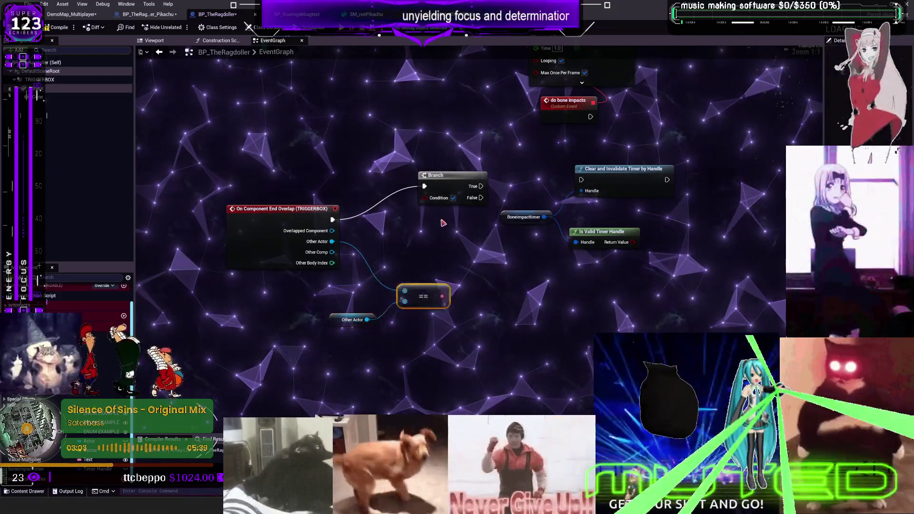
drag(426, 202, 367, 236)
drag(418, 220, 527, 217)
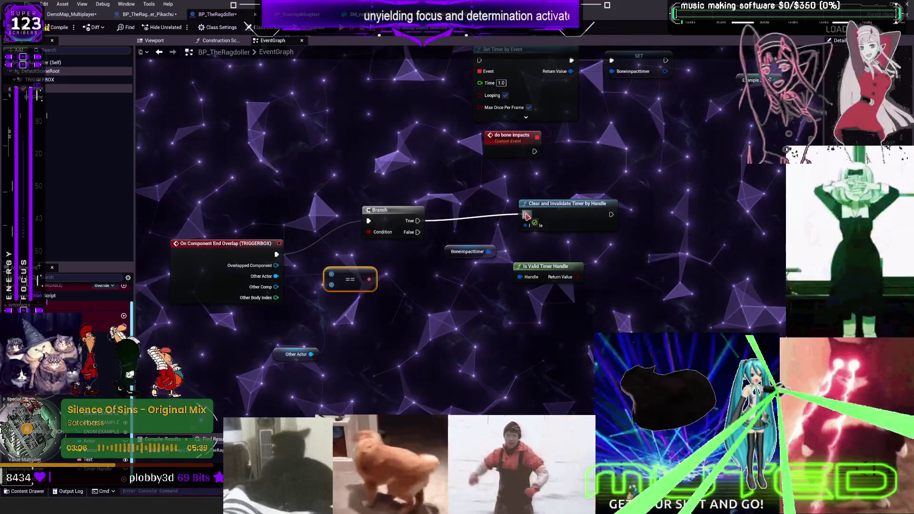
- Connect the do bone impacts event to the skeletal bone impulse
scroll(360, 207, down, 5)
scroll(398, 200, up, 3)
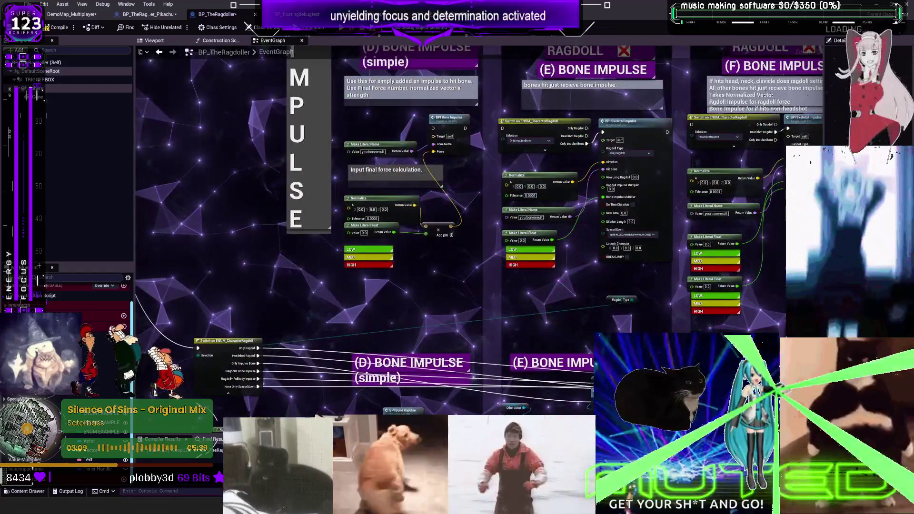
mouse_move(513, 378)
mouse_down()
mouse_move(434, 464)
mouse_move(499, 212)
mouse_up()
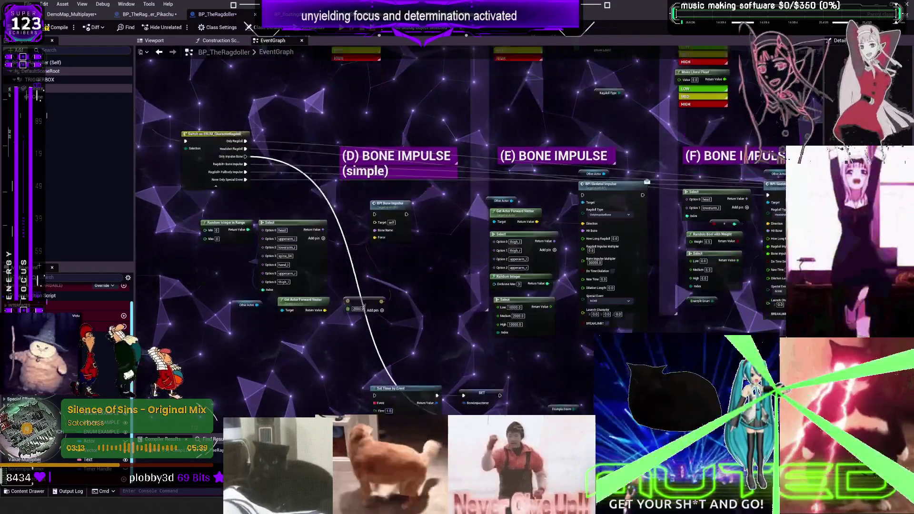
mouse_move(415, 447)
mouse_down()
mouse_move(417, 349)
mouse_move(375, 336)
mouse_up()
drag(581, 135, 582, 129)
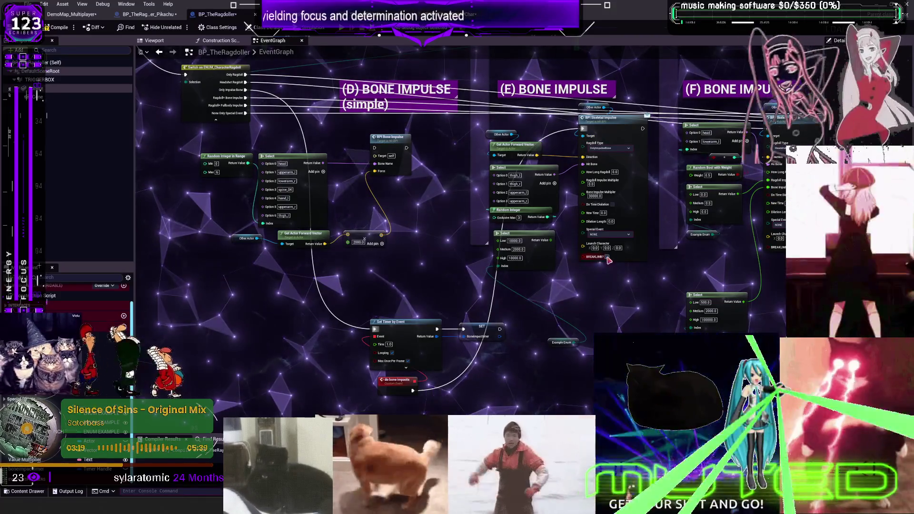
- Select the Is Valid Timer Handle area and the Clear and Invalidate Timer by Handle node
drag(543, 325, 536, 231)
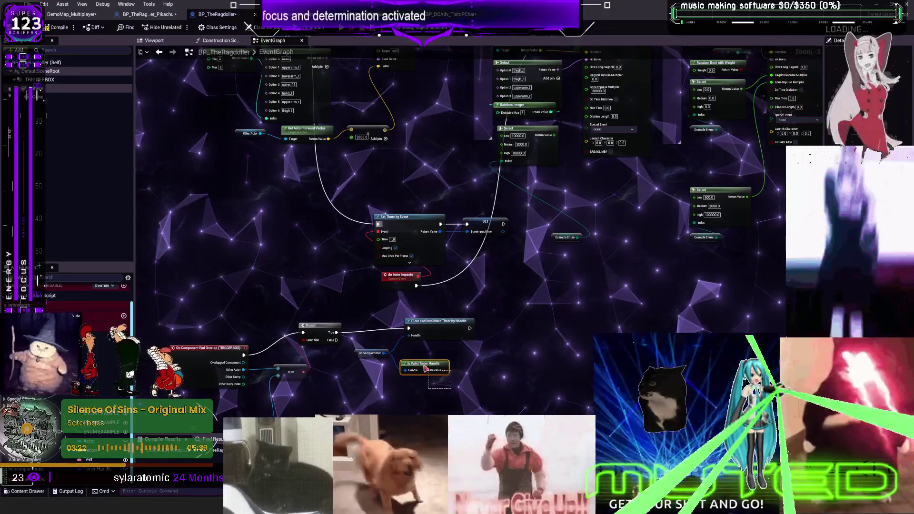
drag(514, 362, 540, 323)
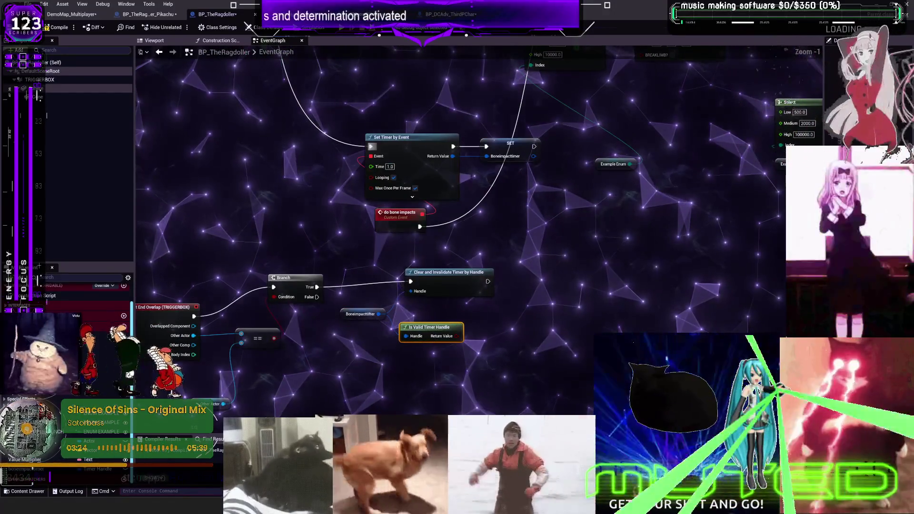
mouse_move(492, 332)
mouse_down()
mouse_move(440, 300)
mouse_move(441, 269)
mouse_up()
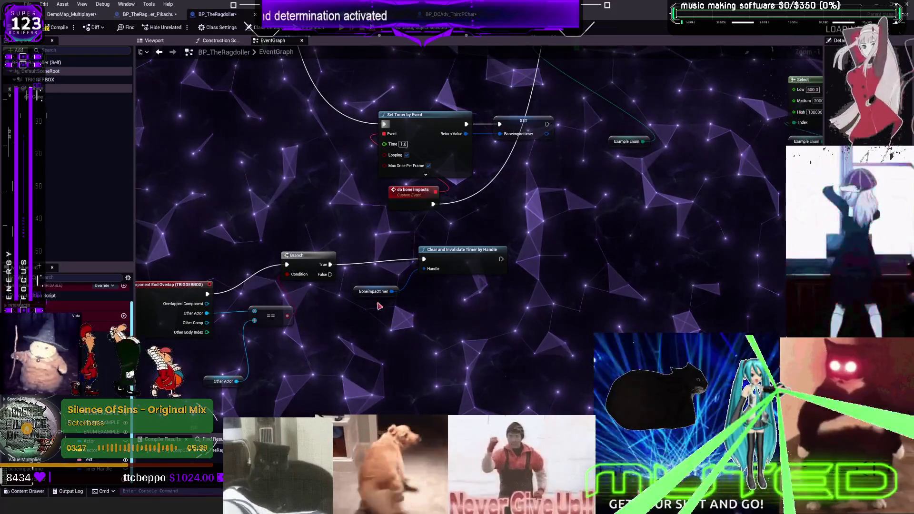
drag(523, 196, 508, 313)
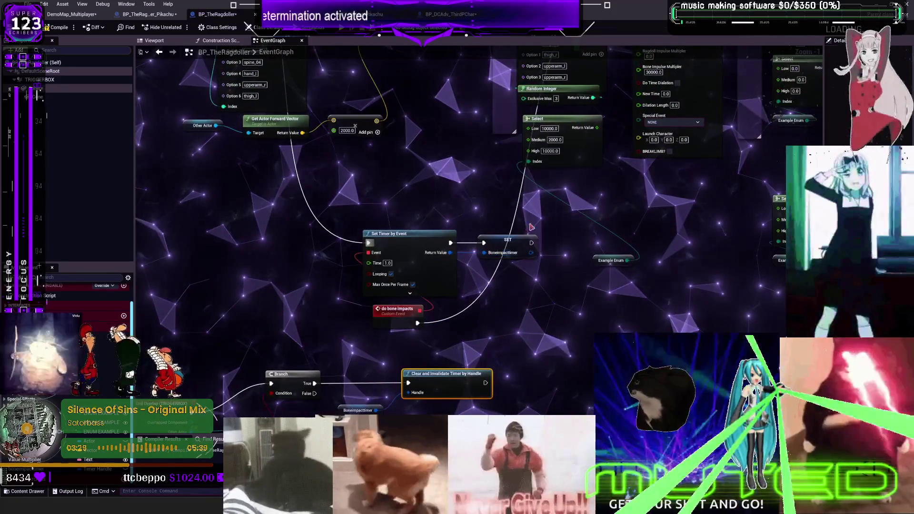
scroll(448, 169, down, 1)
- Add a Random Unit Vector node and wire it into the bone impulse Direction
drag(449, 169, 415, 264)
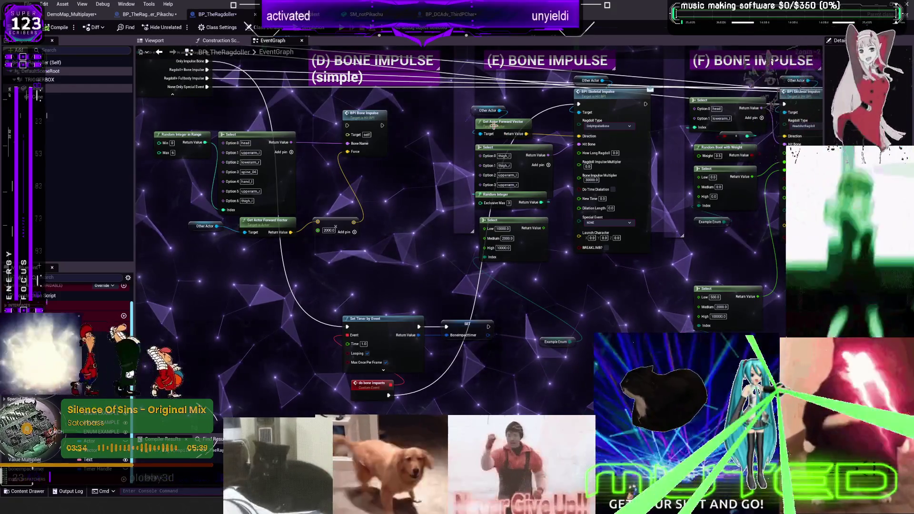
drag(518, 220, 523, 126)
drag(533, 196, 528, 260)
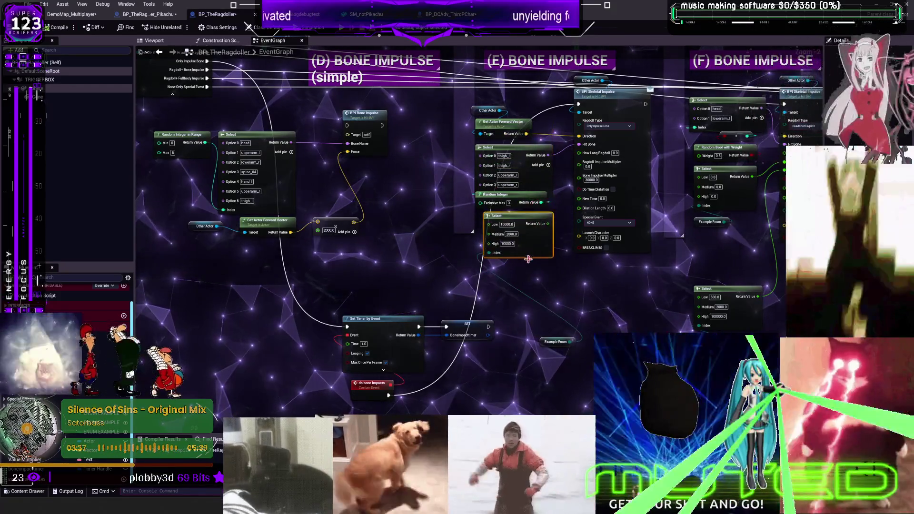
right_click(540, 290)
text(random vector)
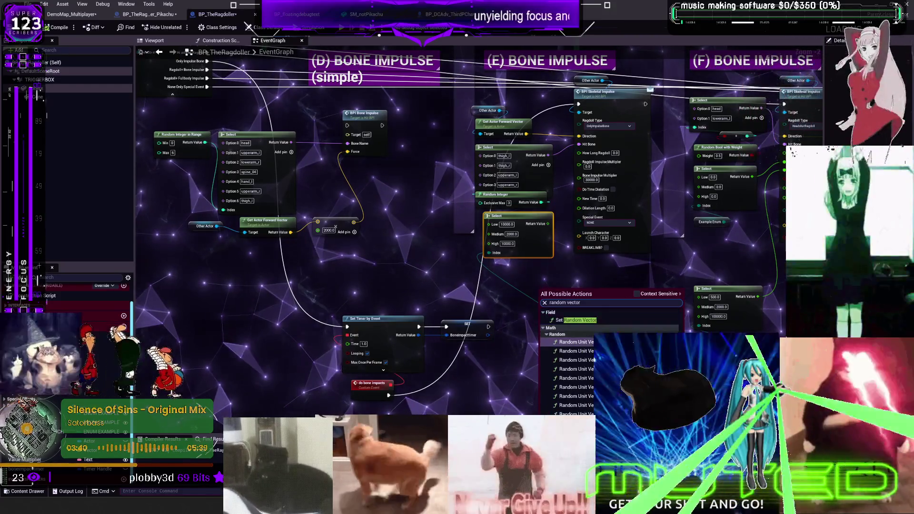
key(Return)
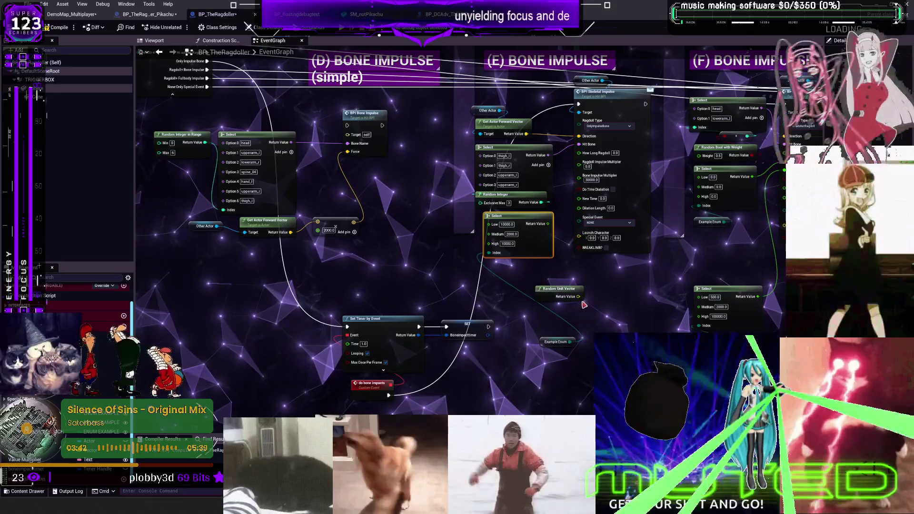
drag(577, 296, 579, 136)
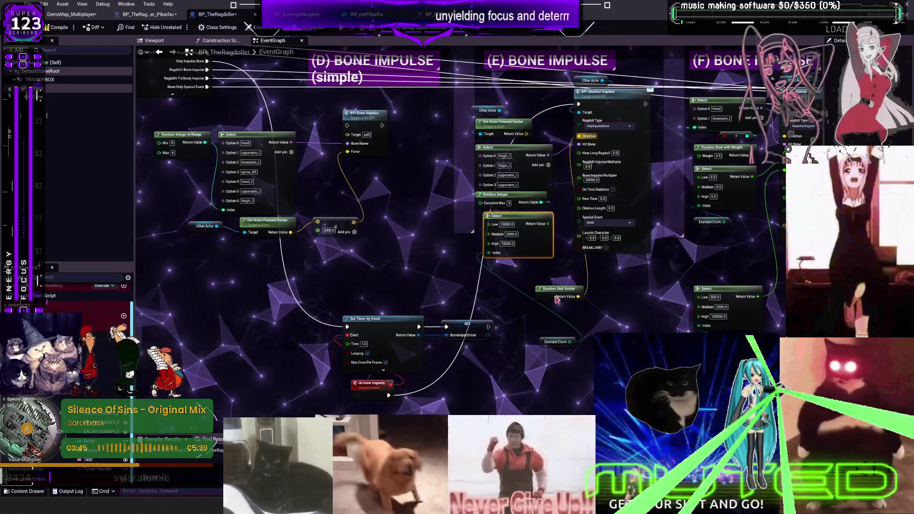
- Delete the old Other Actor and forward-vector nodes, compile, and start a play test
drag(469, 103, 535, 140)
key(Delete)
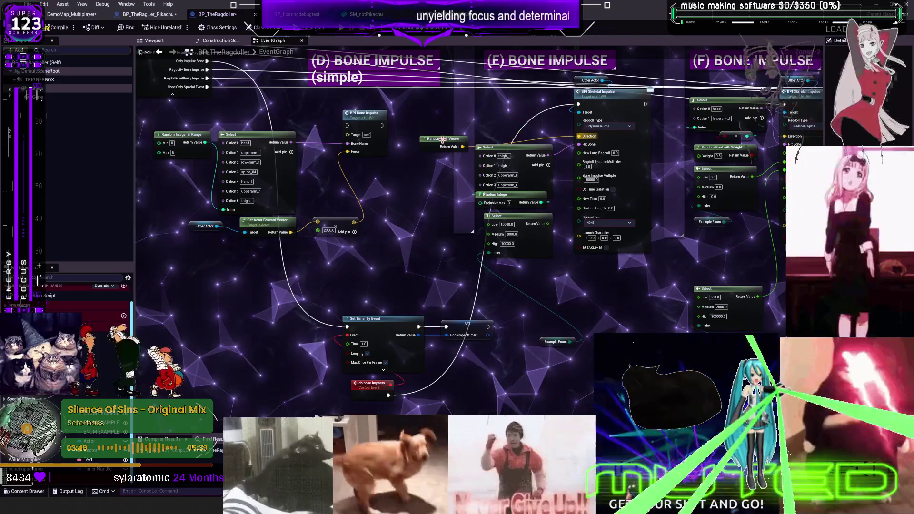
drag(557, 280, 502, 126)
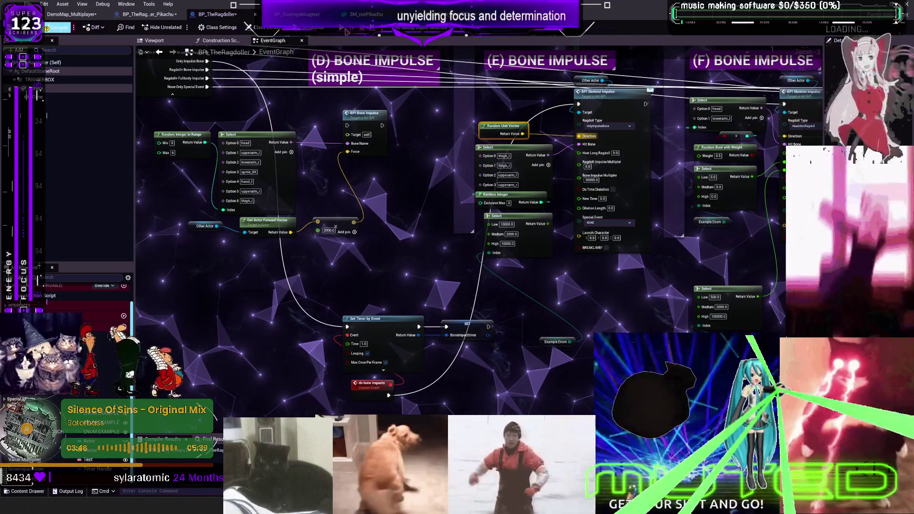
click(57, 27)
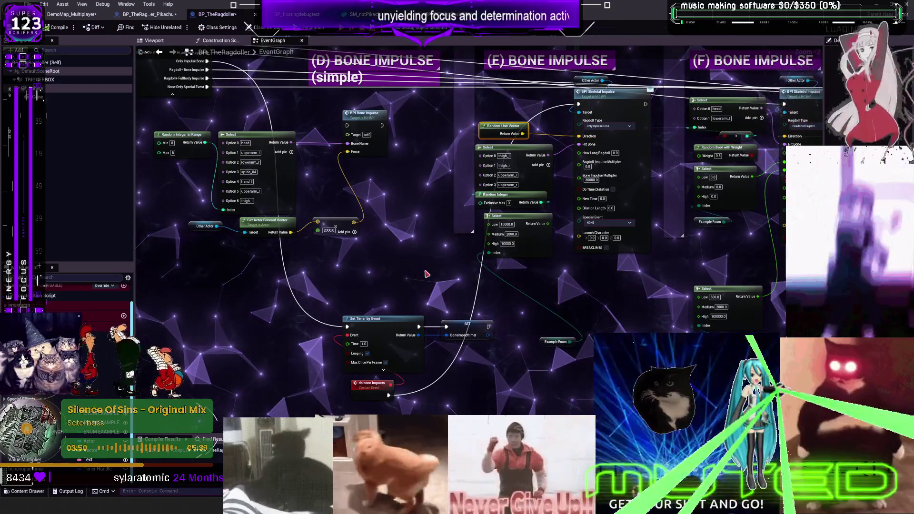
key(alt+p)
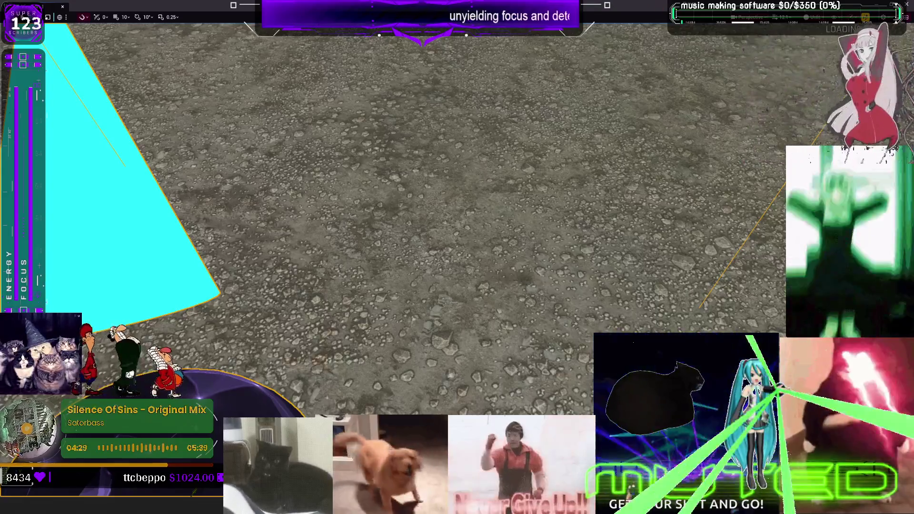
- Stop the tumbling play test and go back to the BP_TheRagdoller event graph tab
key(Escape)
click(216, 14)
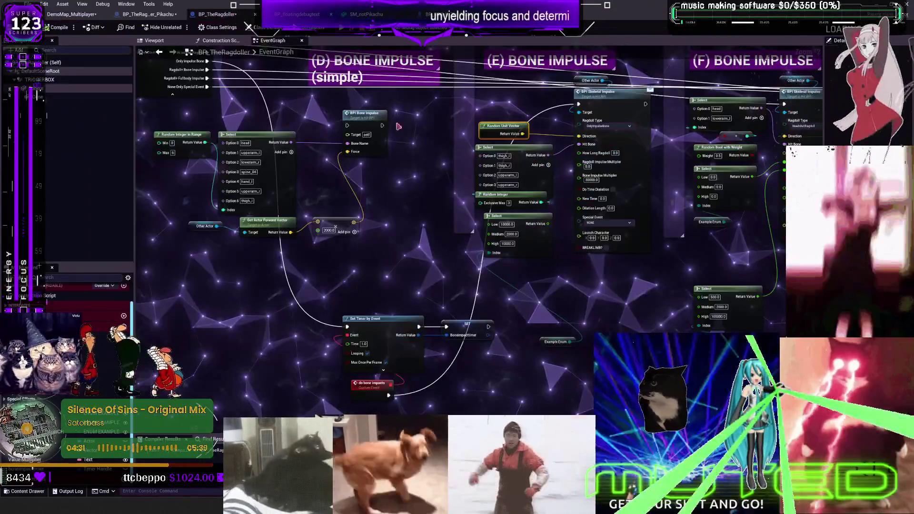
- Enter the new Select strength values (Low 4000, Medium 12000, High 20000) and compile
scroll(531, 255, up, 2)
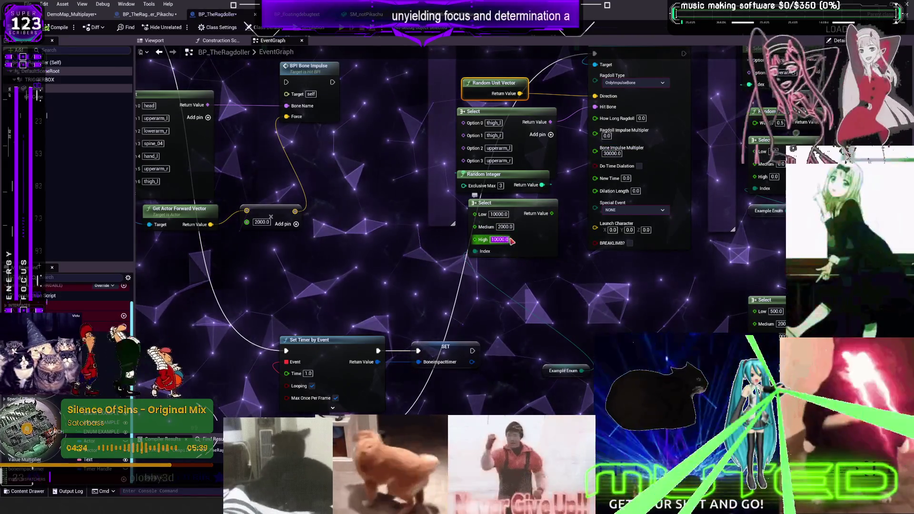
text(200)
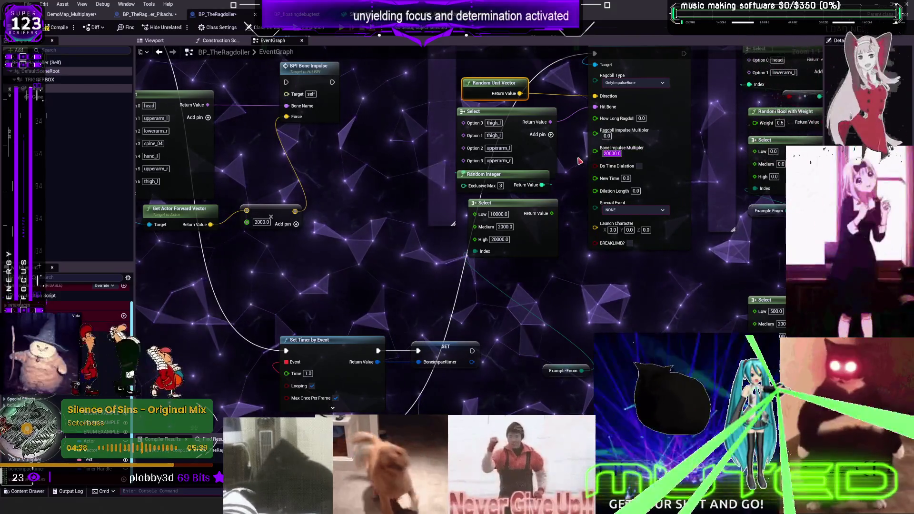
click(66, 30)
text(12000)
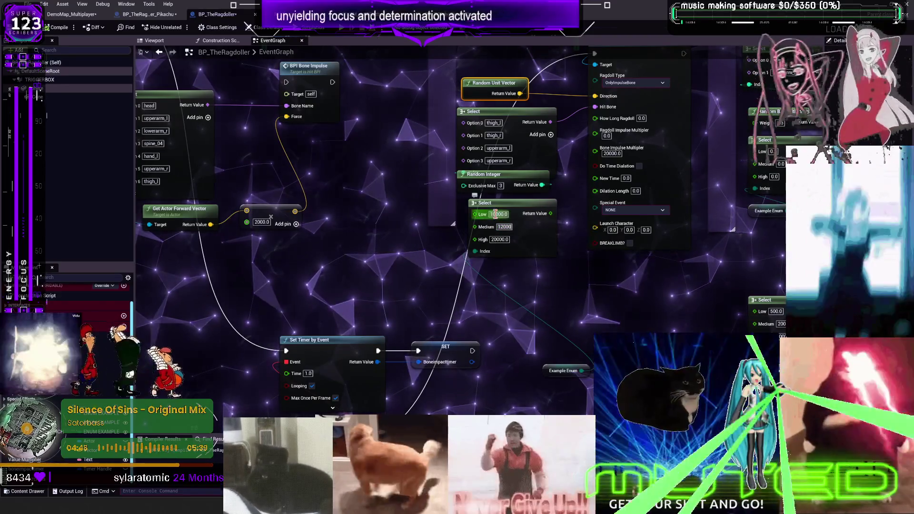
text(4)
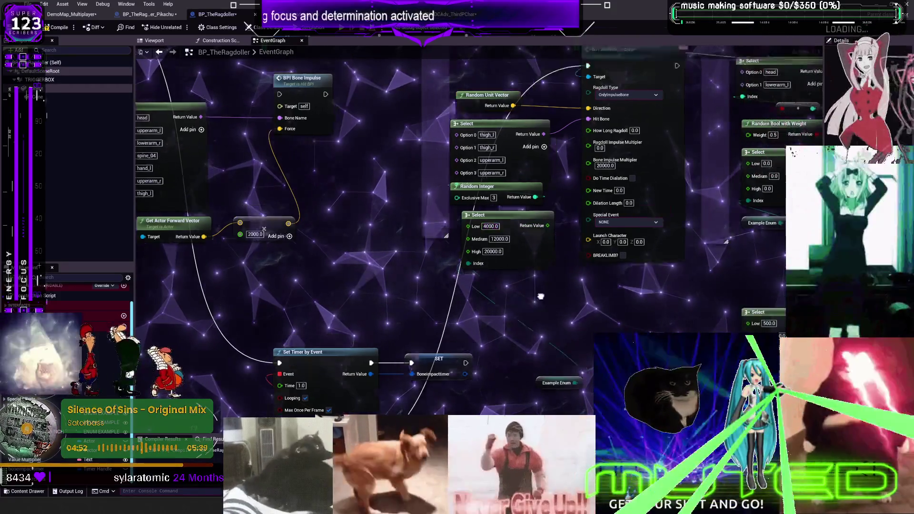
- Paste an Example Enum getter and arrange it and the Random Integer beside the Low/Medium/High Select
scroll(533, 310, down, 2)
scroll(527, 314, up, 2)
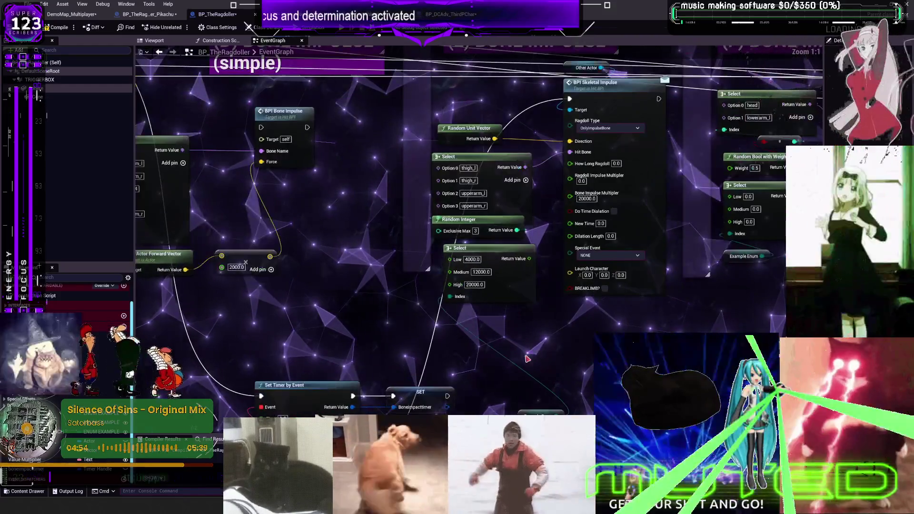
key(ctrl+v)
scroll(473, 286, down, 6)
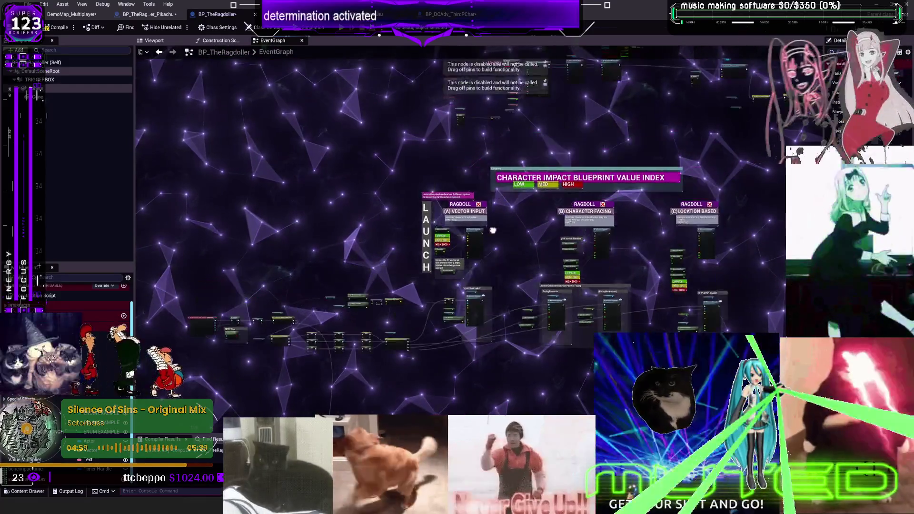
scroll(479, 176, up, 3)
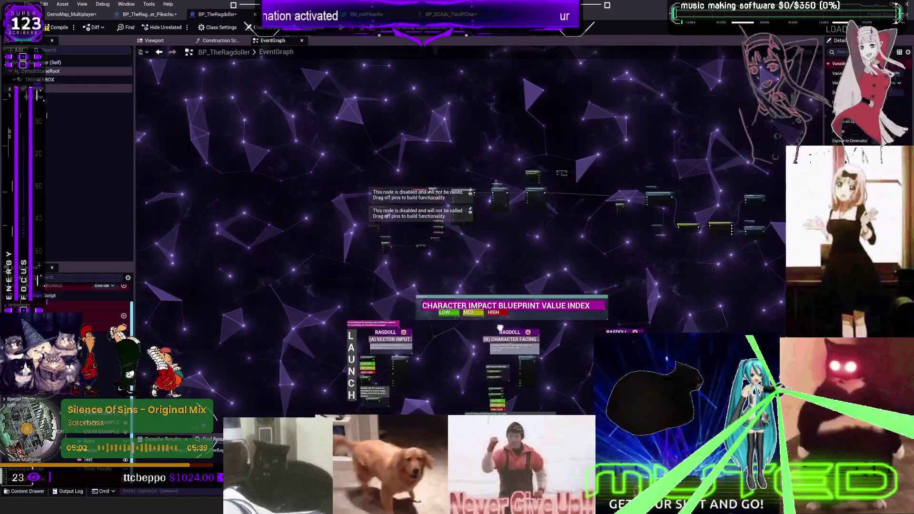
scroll(481, 244, up, 6)
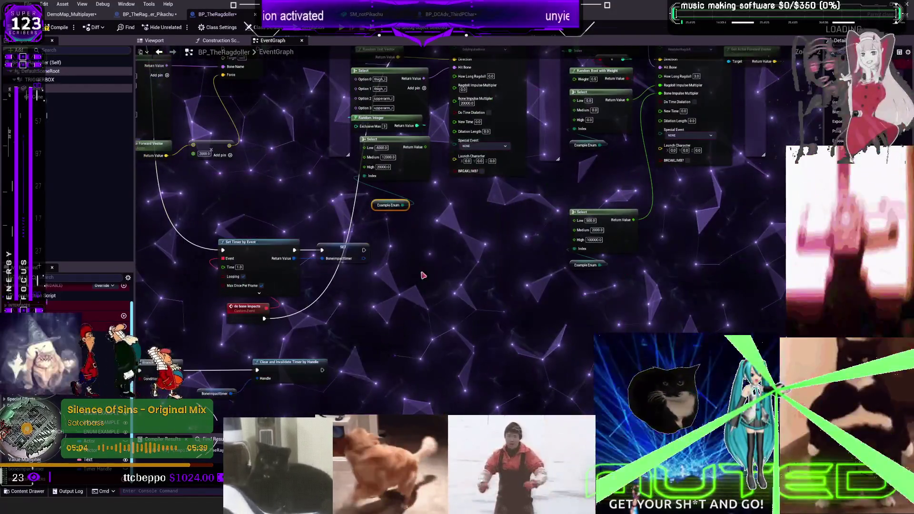
drag(423, 275, 492, 273)
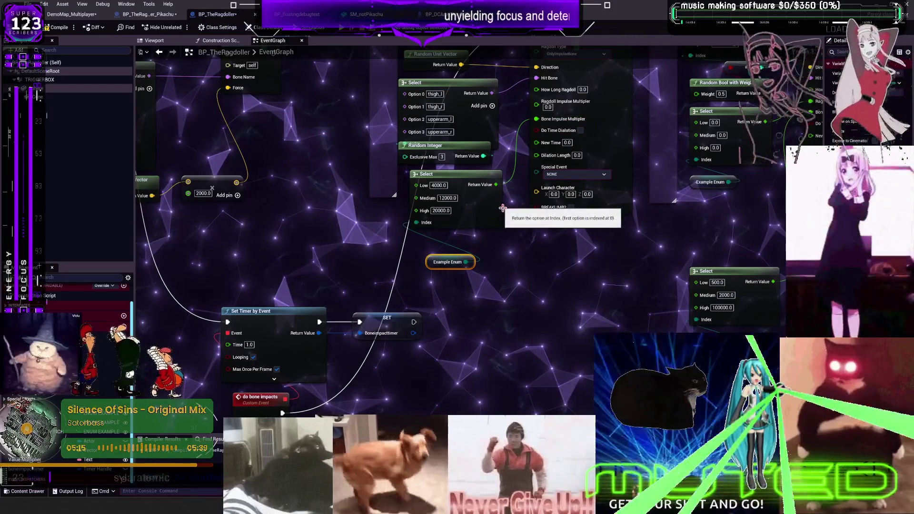
drag(502, 208, 495, 257)
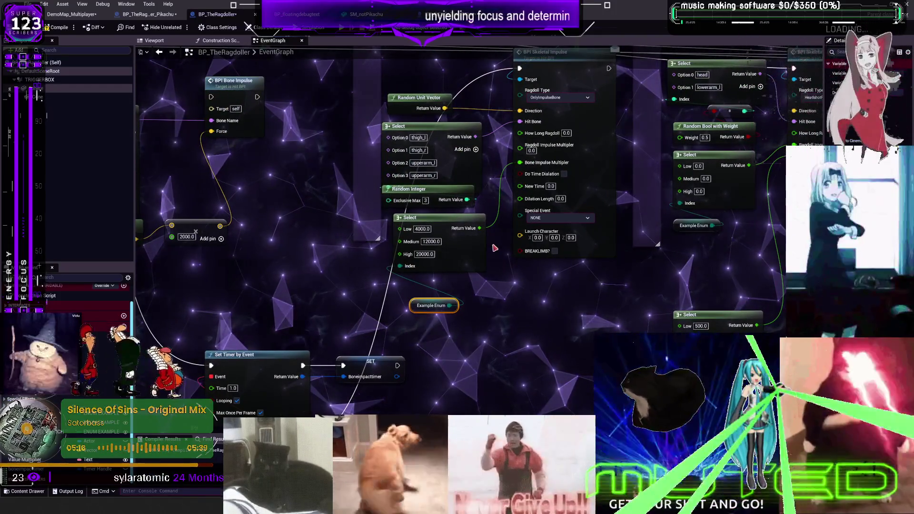
drag(482, 332, 509, 280)
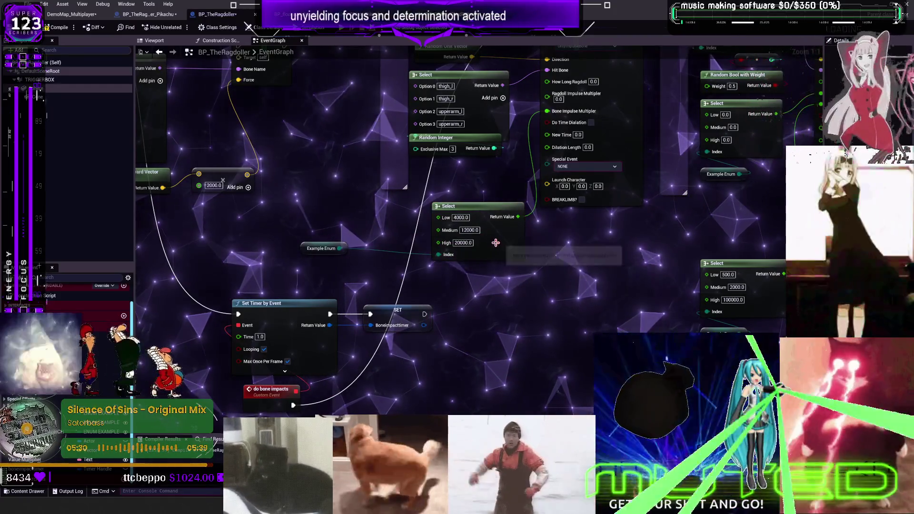
mouse_move(468, 138)
mouse_down()
mouse_move(440, 229)
mouse_move(442, 261)
mouse_up()
- Add bone Options 4 and 5 to the Select node as spine_04 and head
click(474, 188)
click(474, 189)
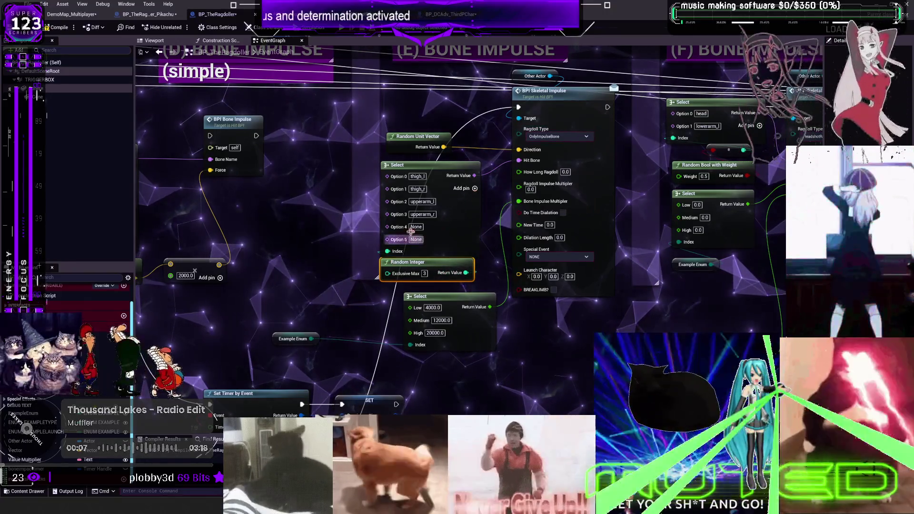
click(416, 227)
text(s)
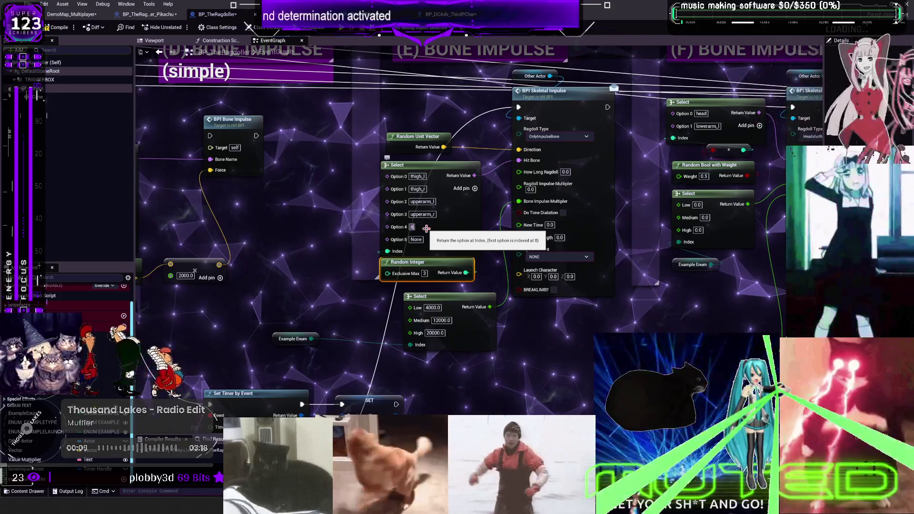
text(pine_04)
key(Return)
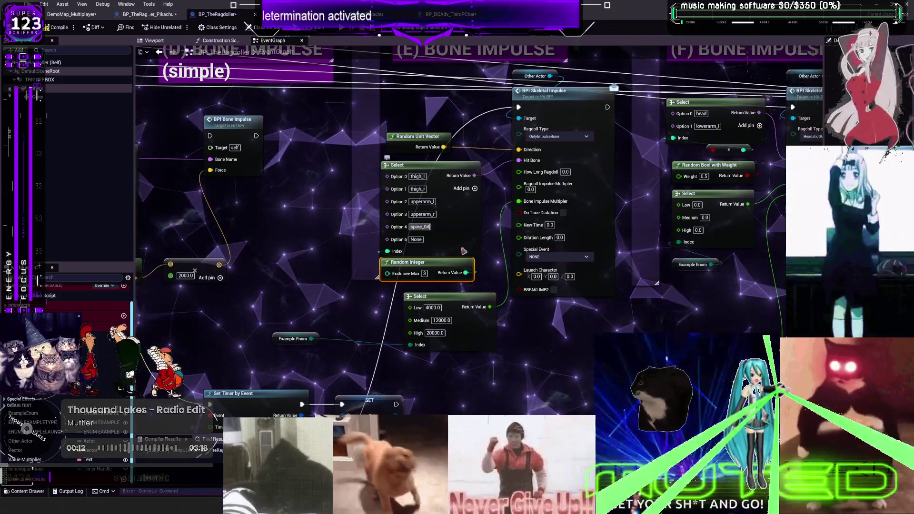
click(416, 239)
text(head)
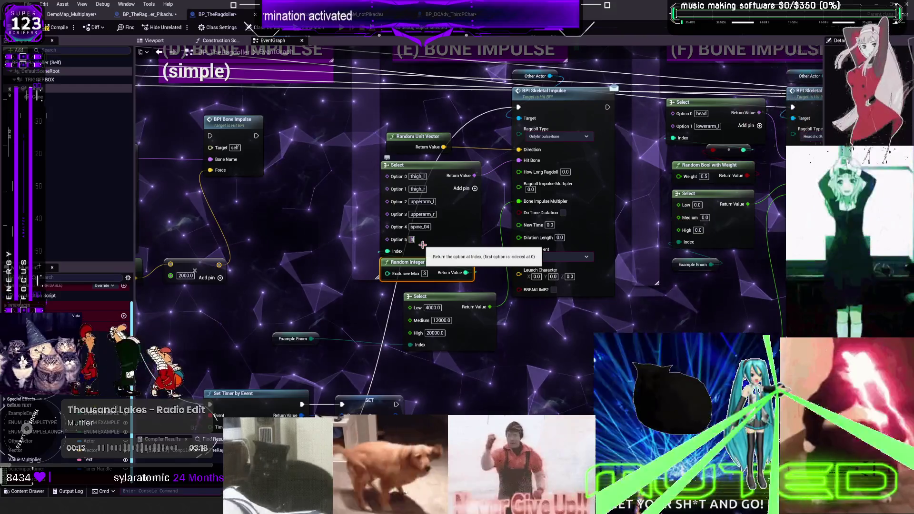
click(502, 306)
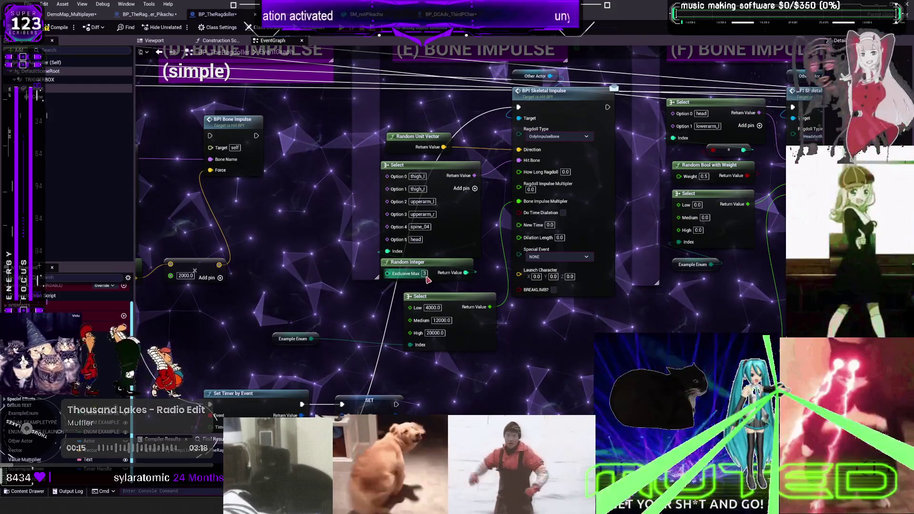
- Set the Random Integer's Exclusive Max to 5, then switch to Spotify's Liked Songs
text(5)
key(Return)
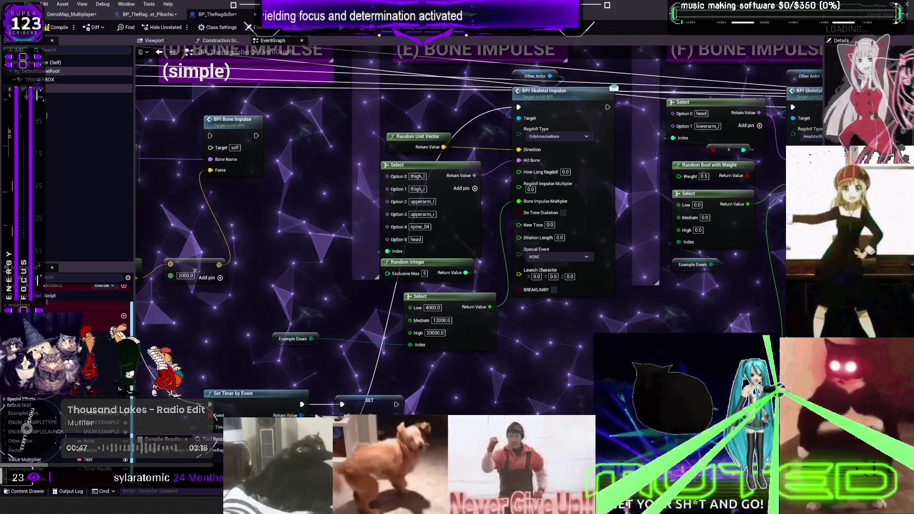
key(alt+Tab)
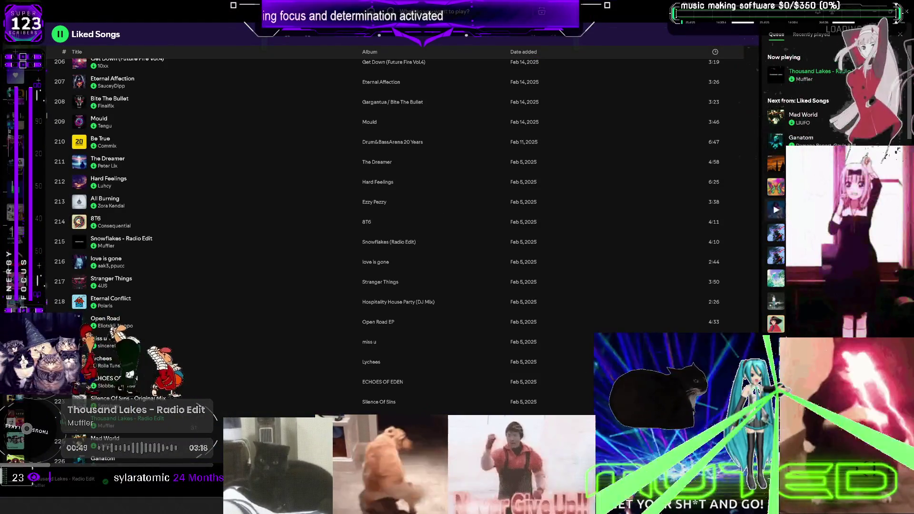
key(alt+Tab)
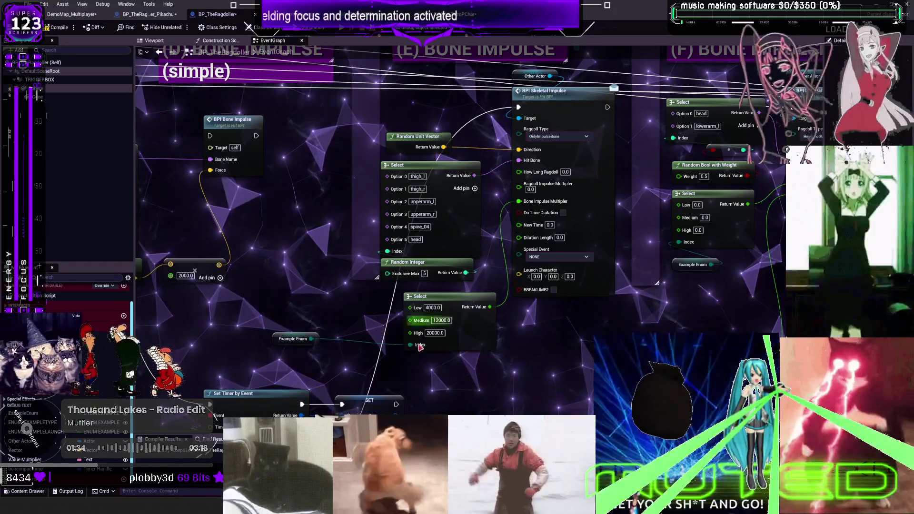
- Compile BP_TheRagdoller, then return to the DemoMap level with the viewport maximized on the Pikachus
scroll(529, 332, down, 2)
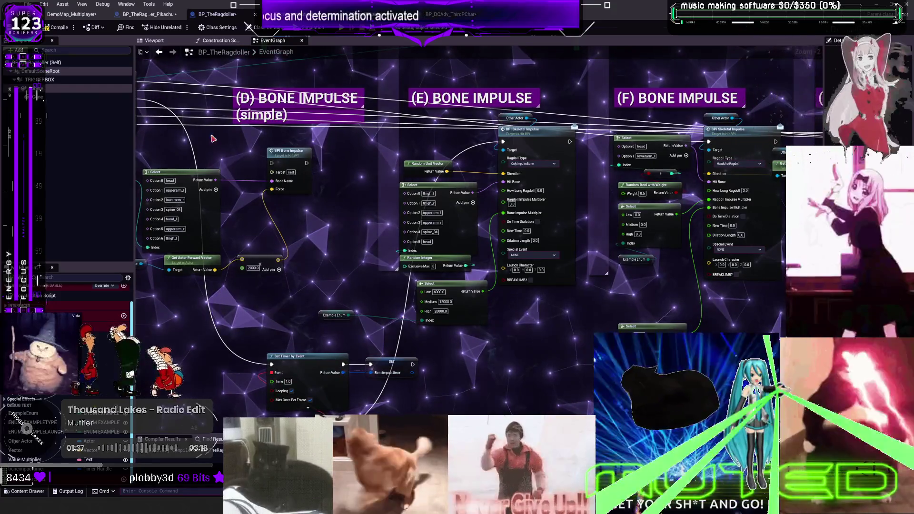
click(59, 27)
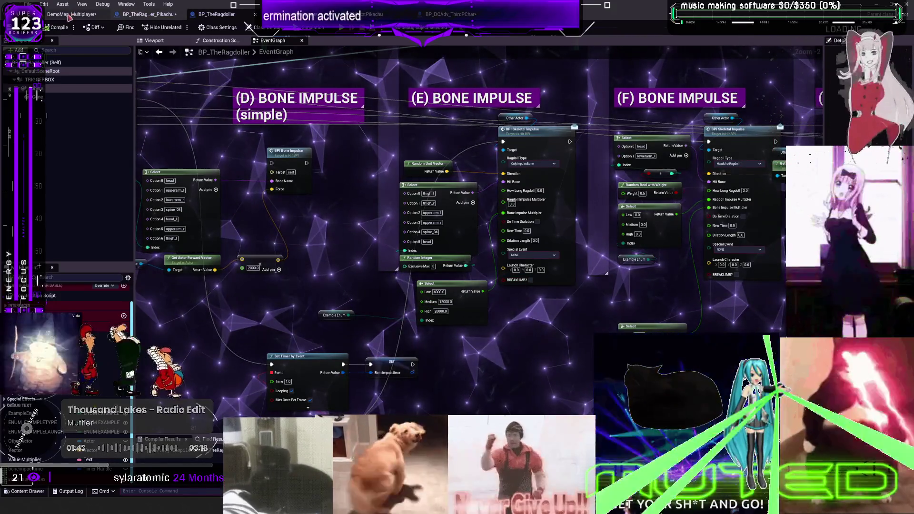
key(ctrl+Tab)
key(F11)
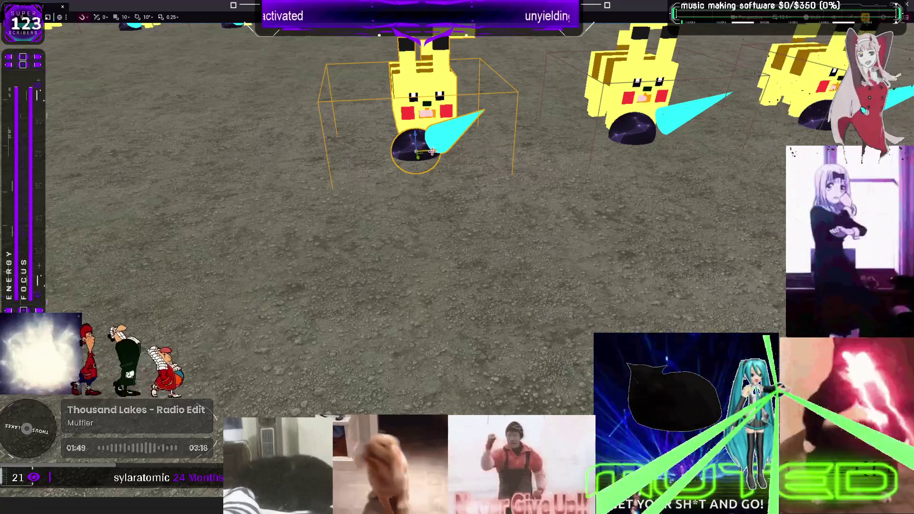
- Alt-drag a duplicate Pikachu to the left and set Pikachu17's Example Enum to Low
mouse_move(415, 151)
mouse_down()
mouse_move(166, 167)
mouse_move(49, 195)
mouse_up()
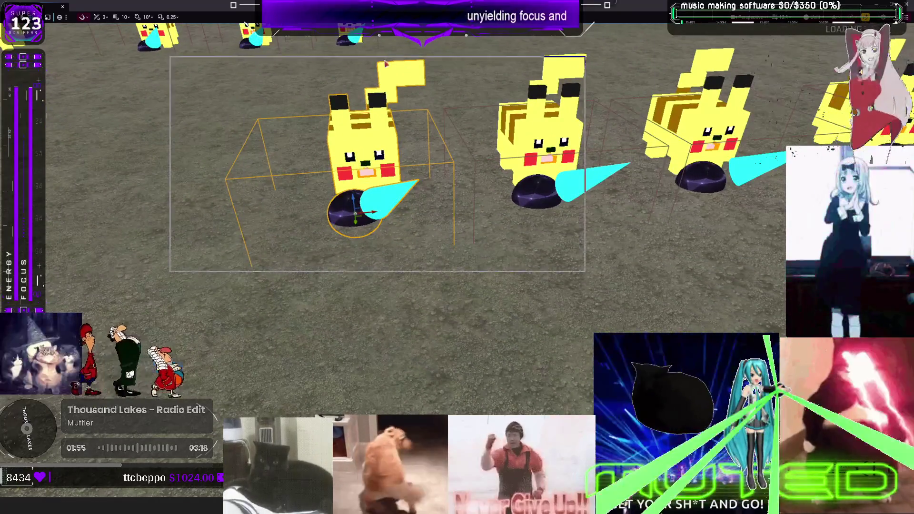
key(F11)
click(577, 61)
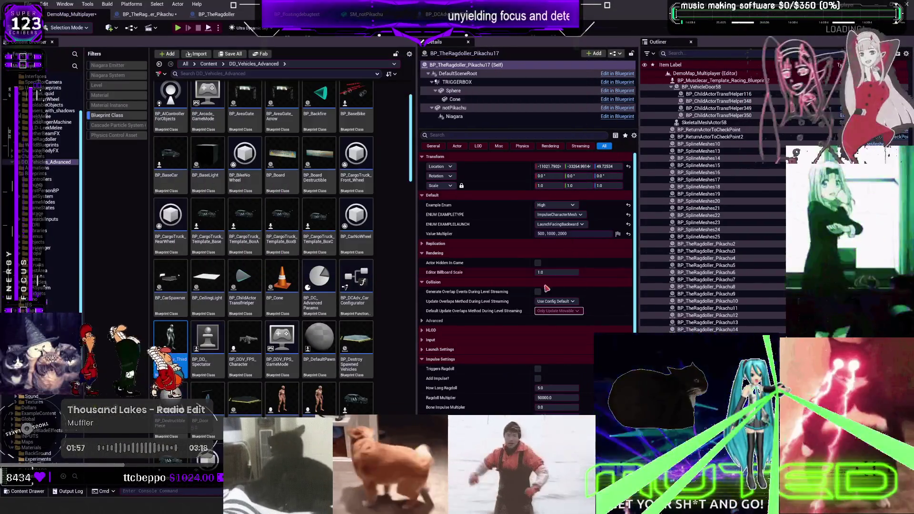
click(570, 215)
click(555, 215)
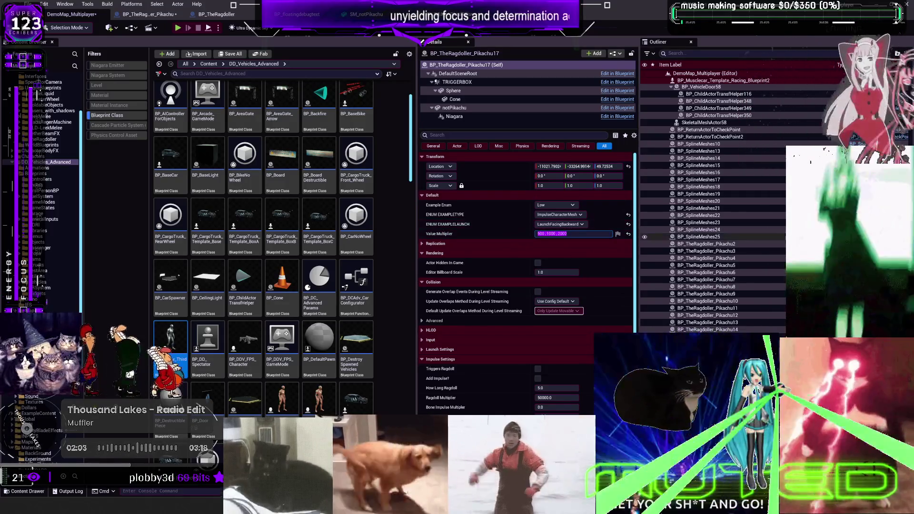
- Set Pikachu16's Example Enum to Medium, briefly checking the BP_TheRagdoller event graph
click(556, 205)
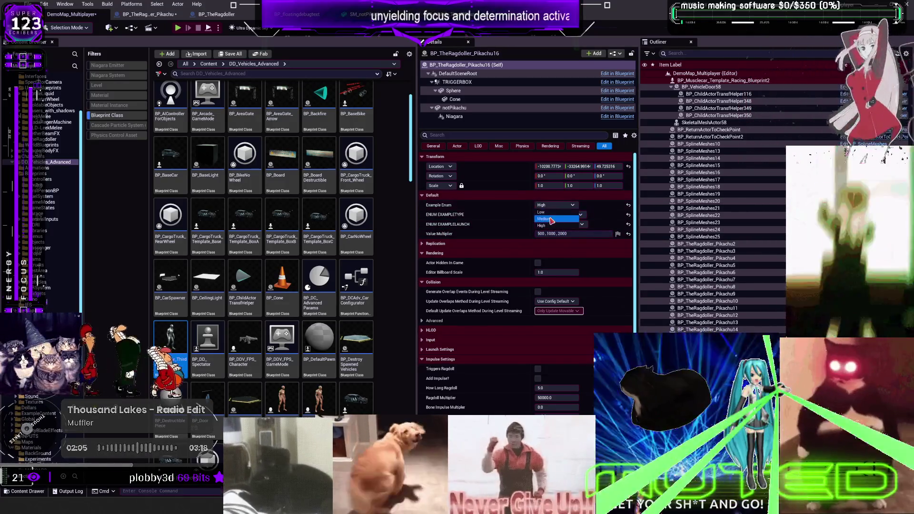
click(552, 221)
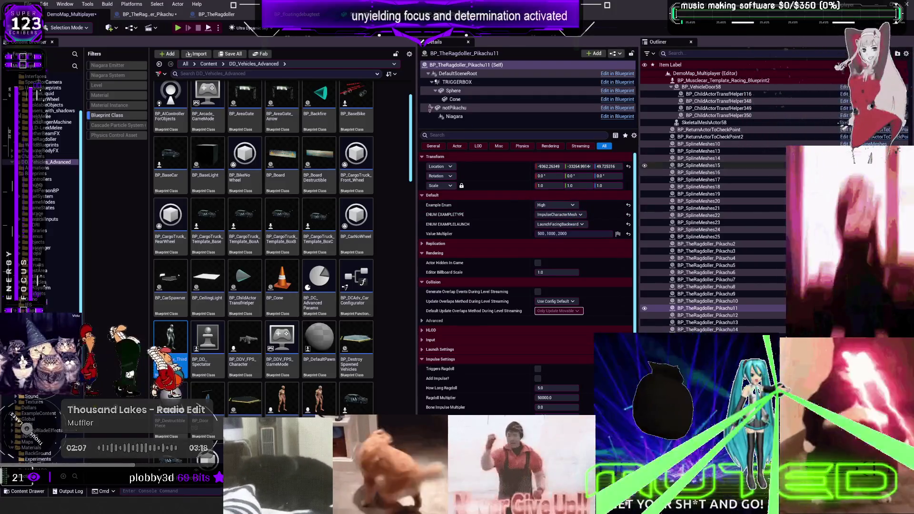
click(224, 18)
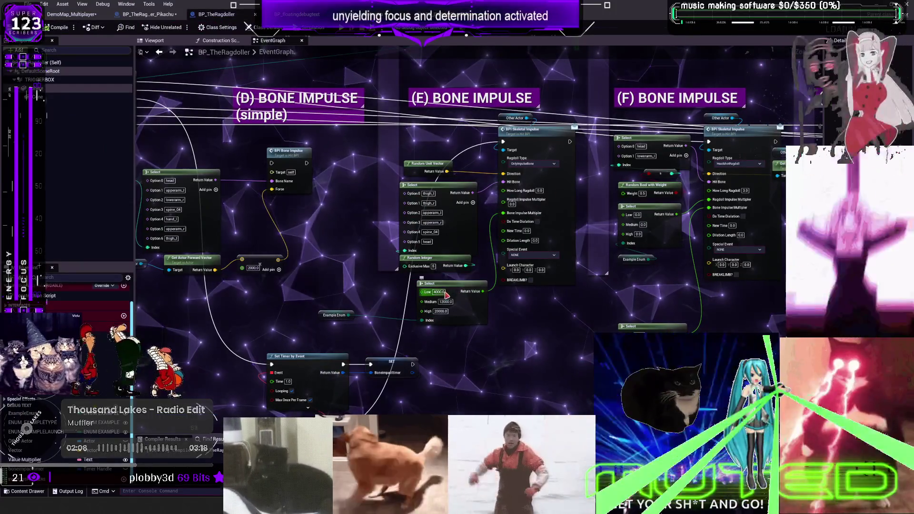
click(71, 14)
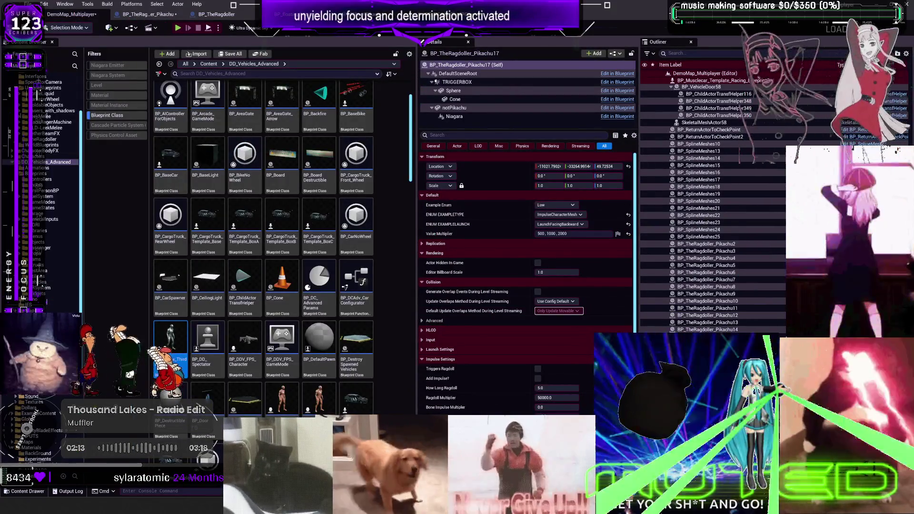
- Set the Value Multipliers to 4000, 12000 and 20000, then start a Play session with Alt+P
click(552, 233)
text(4)
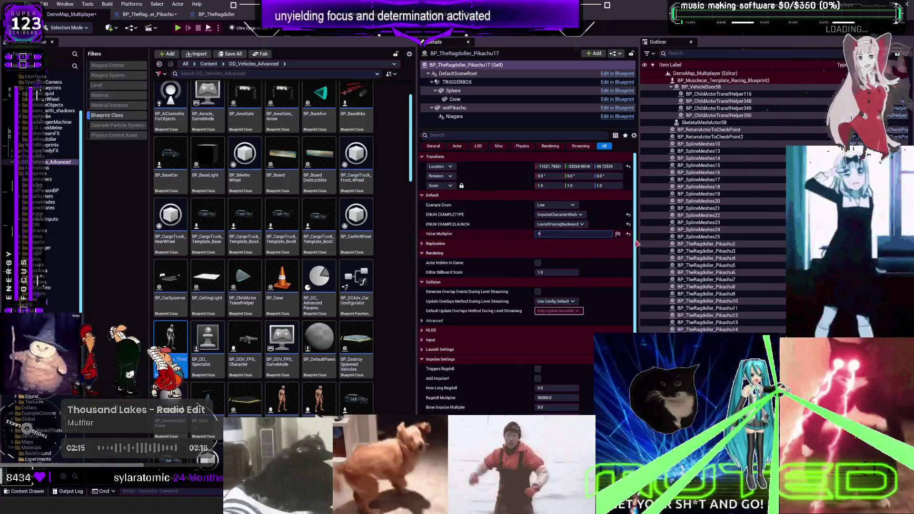
text(000)
key(Return)
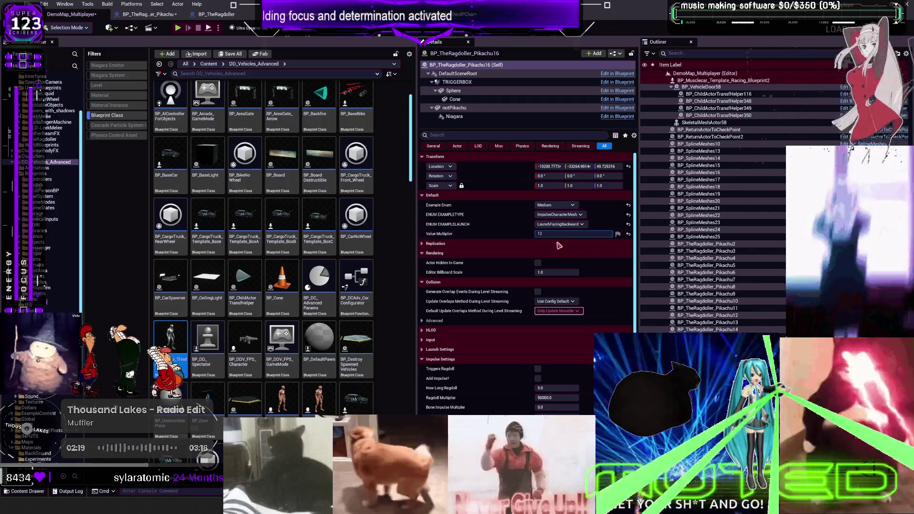
text(000)
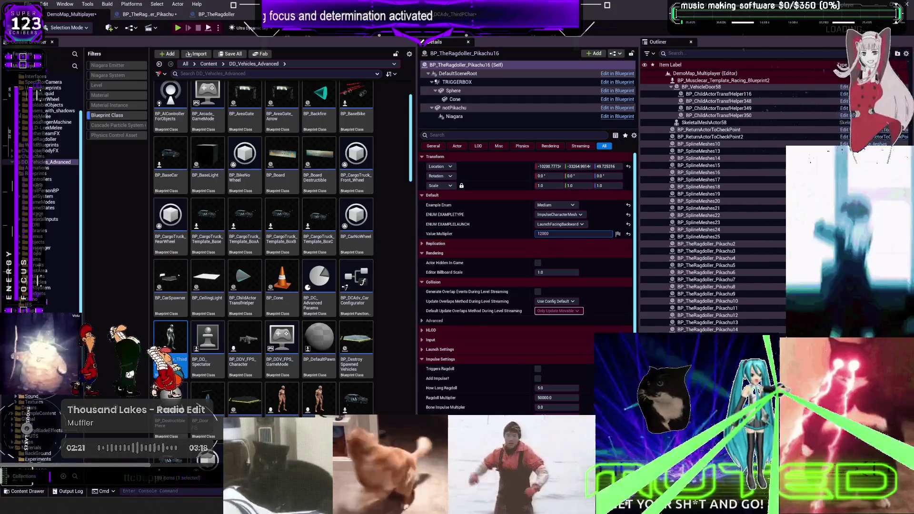
key(Return)
text(0)
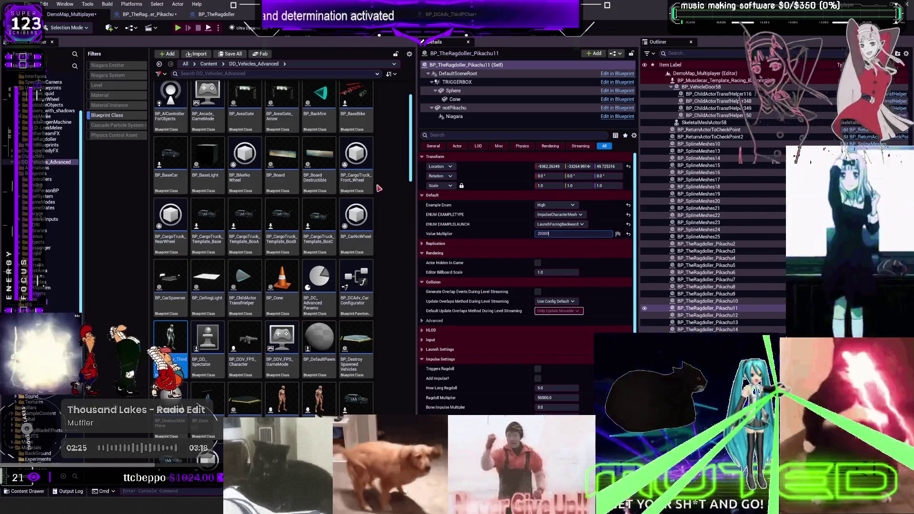
scroll(493, 281, down, 3)
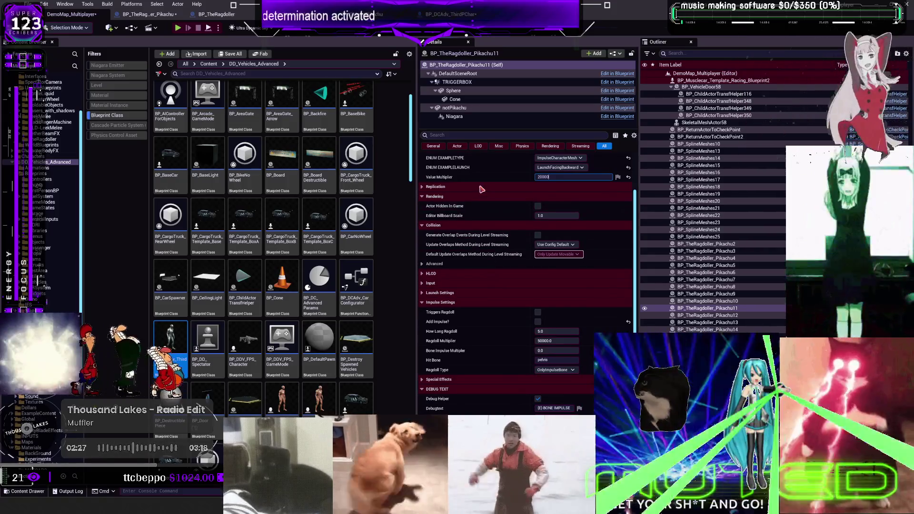
click(481, 188)
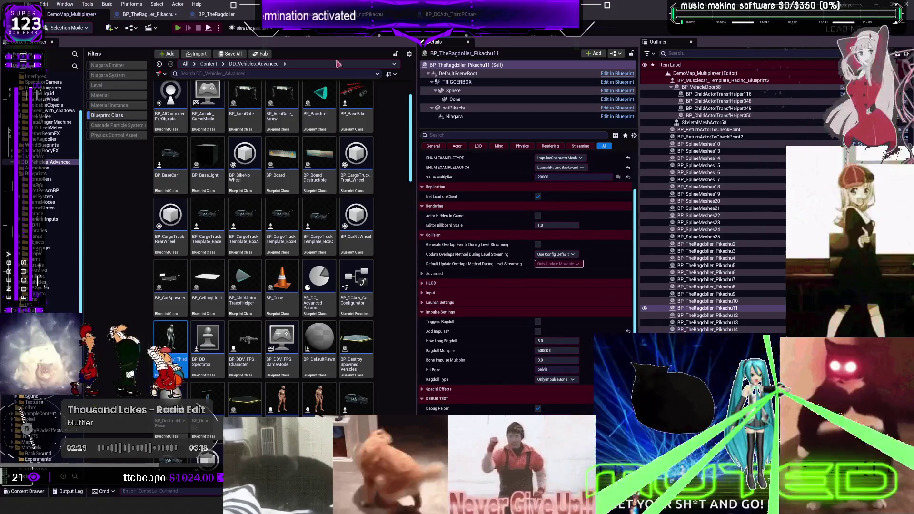
key(alt+p)
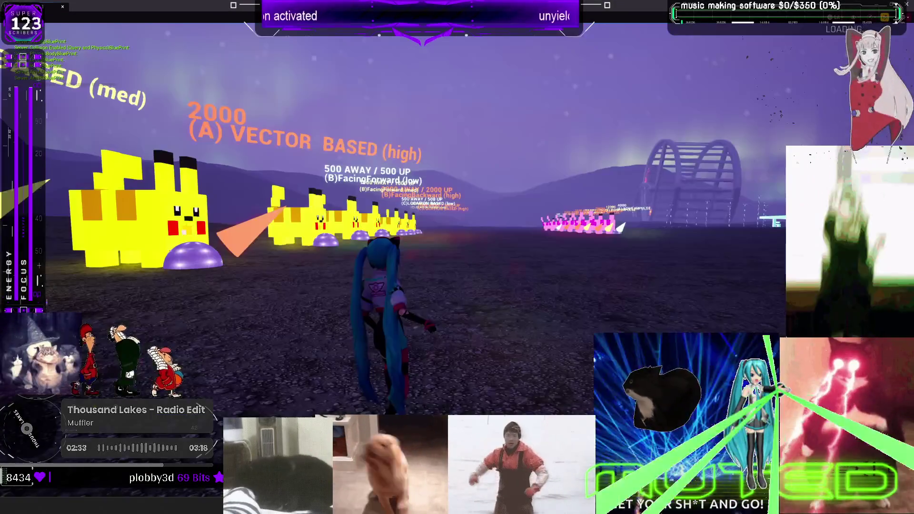
- Walk the character onto the pink Bone Impulse Pikachus' trigger domes, then turn back
key(w)
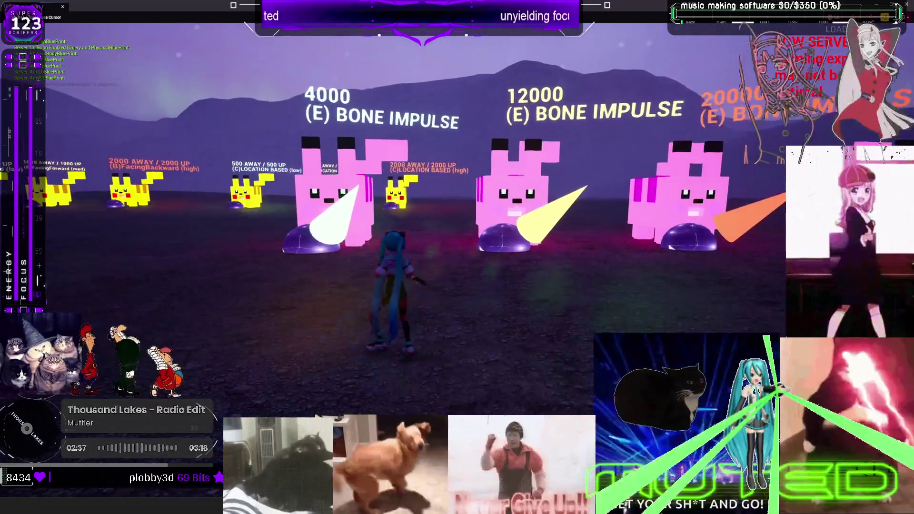
key(w)
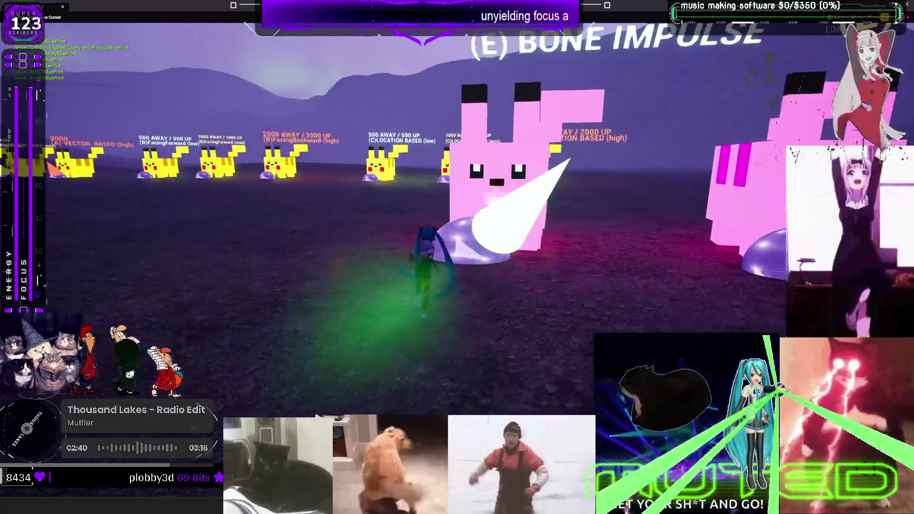
key(w)
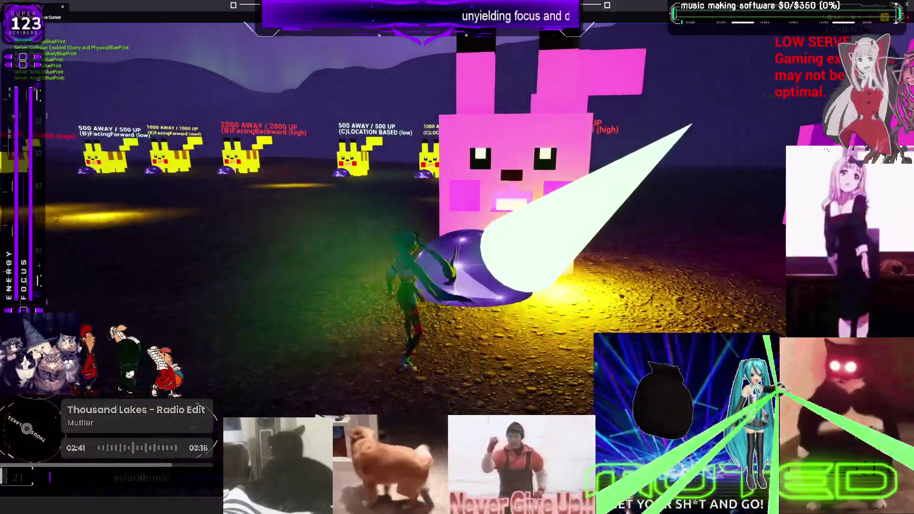
key(w)
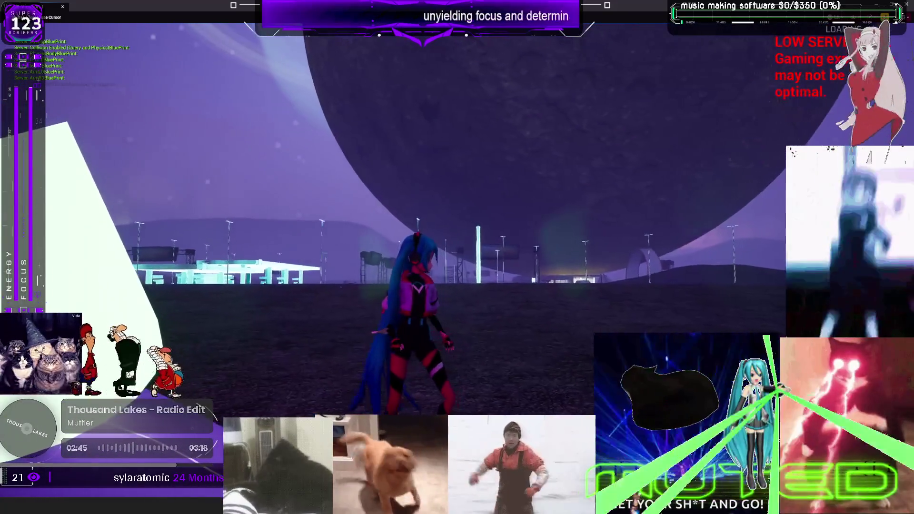
key(s)
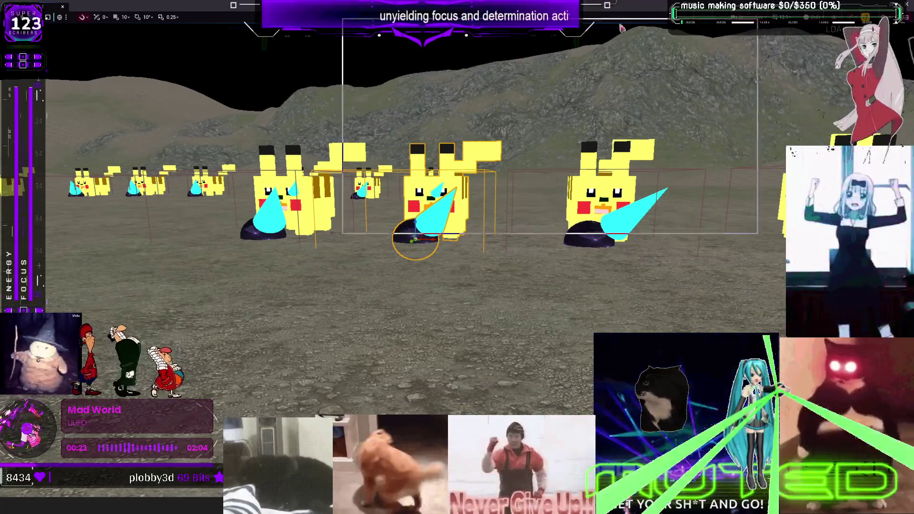
- Change the Pikachus' Value Multipliers to 8000 and 3000, then go to the BP_TheRagdoller blueprint
key(F11)
scroll(554, 266, down, 3)
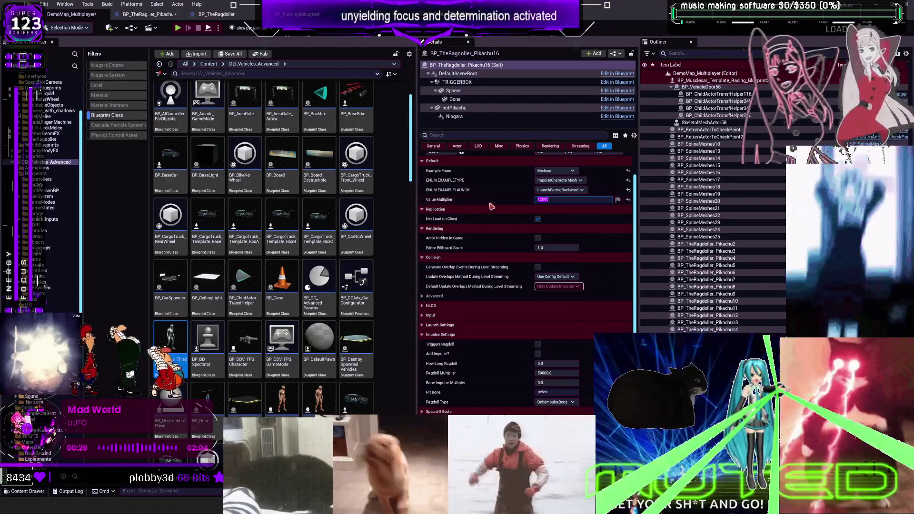
text(00)
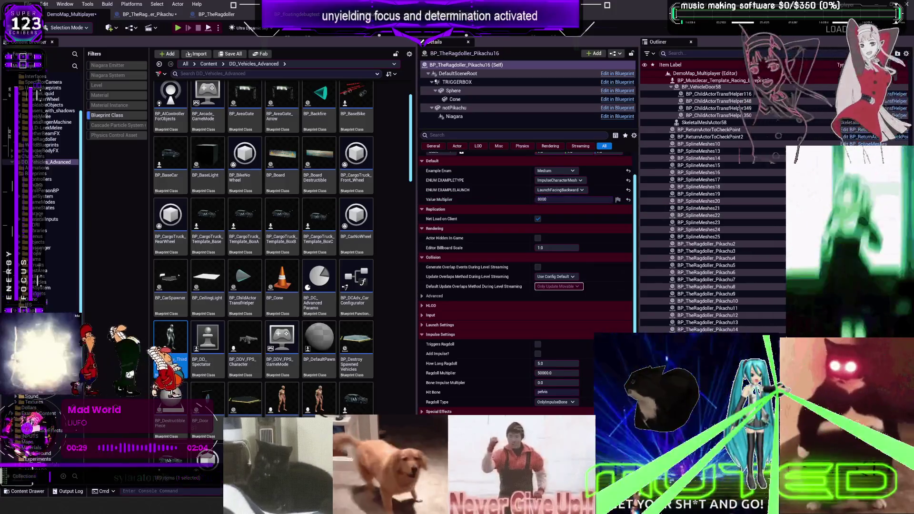
key(Return)
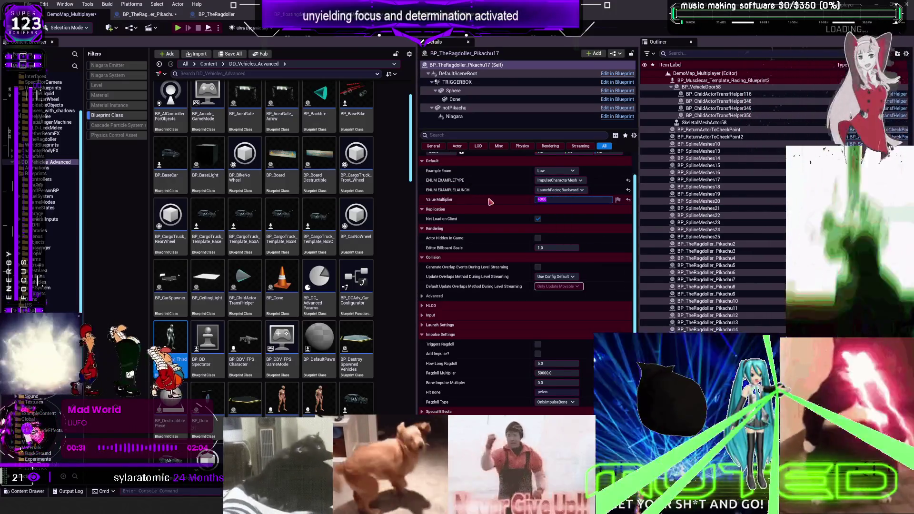
text(00)
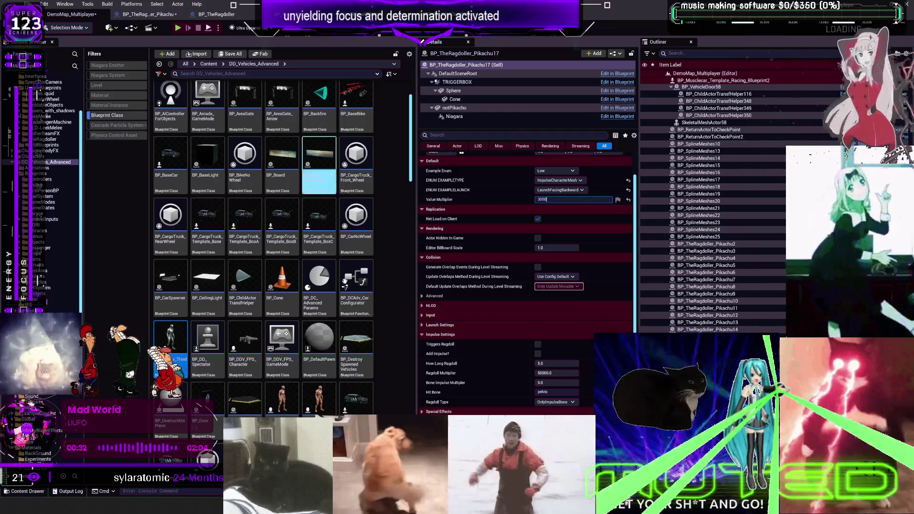
click(148, 14)
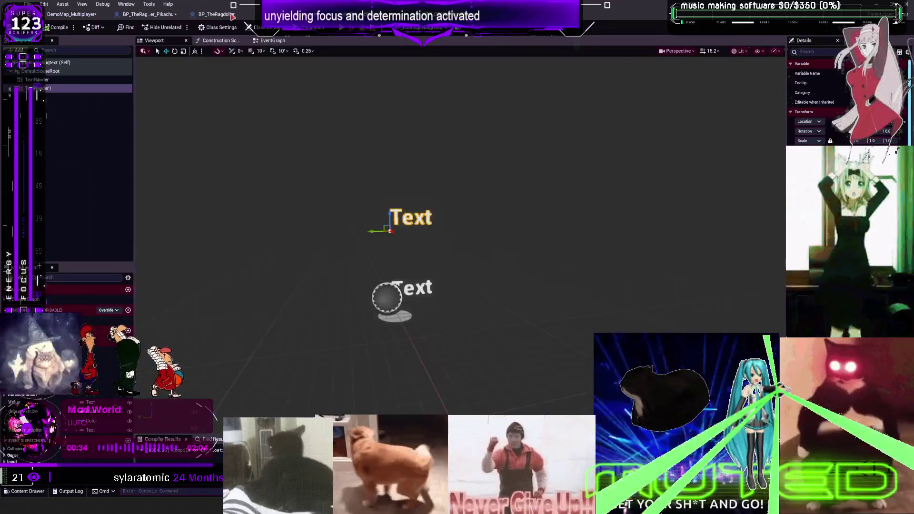
- Set the Select node's values to Low 3000, Medium 8000 and High 17000
click(216, 13)
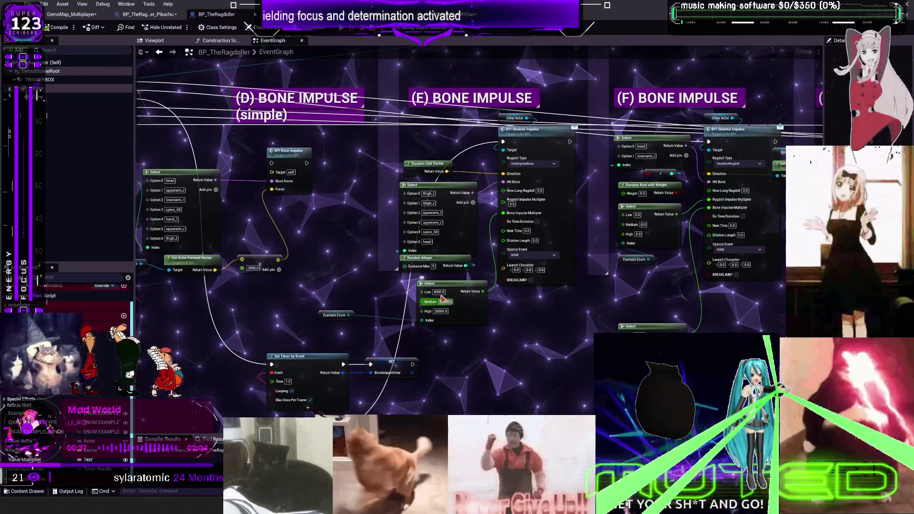
click(438, 292)
text(3000)
click(453, 302)
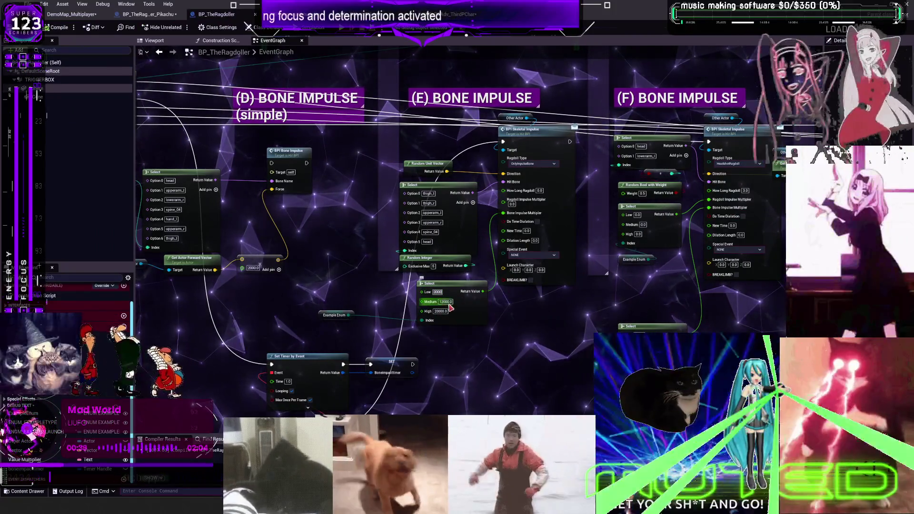
text(8000)
key(Tab)
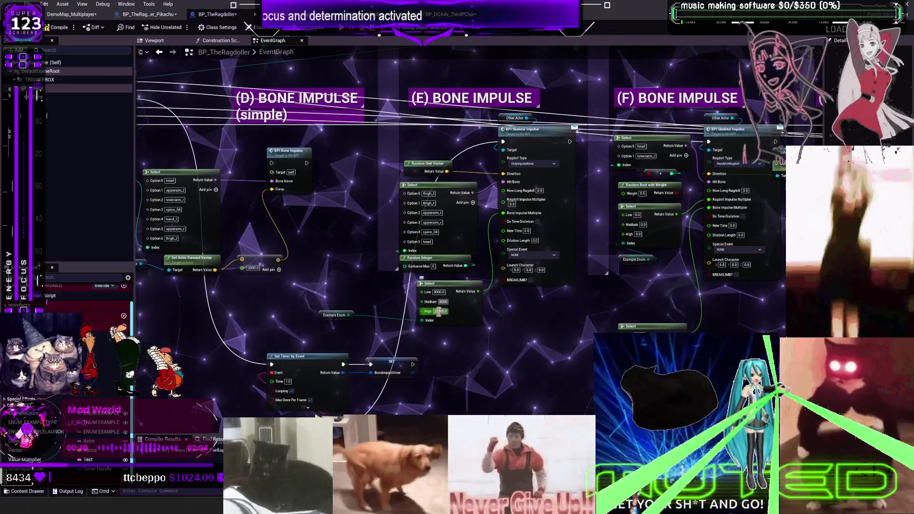
text(18000)
key(Return)
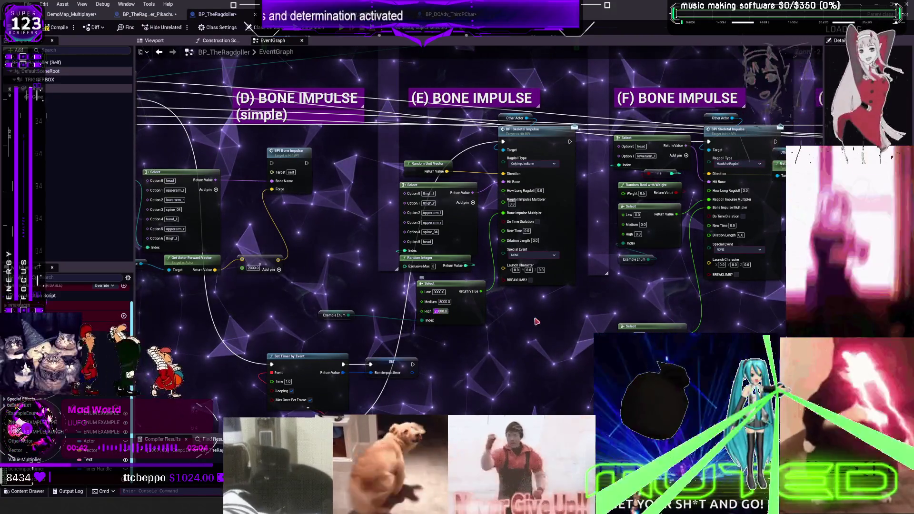
click(439, 312)
text(17000)
key(Return)
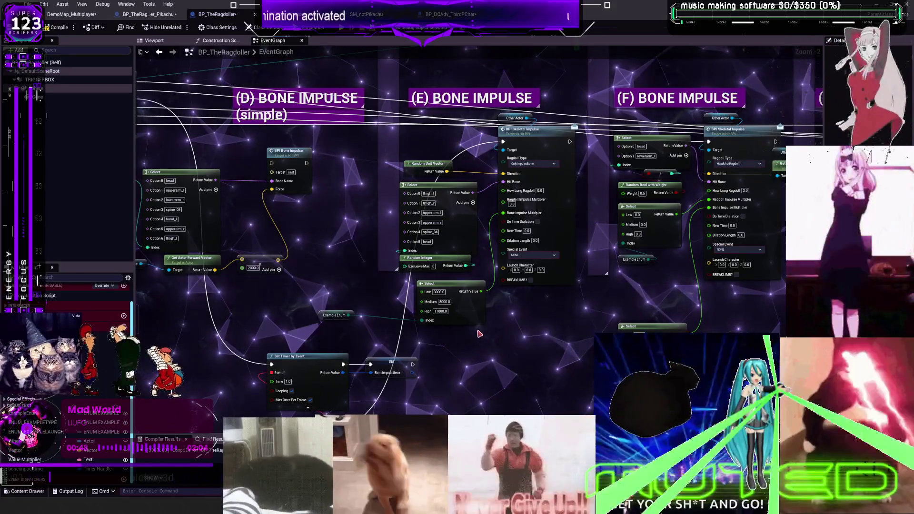
- Paste a copy of the 3000/8000/17000 Select into section F, wiring its result and Example Enum Index
drag(660, 293, 622, 287)
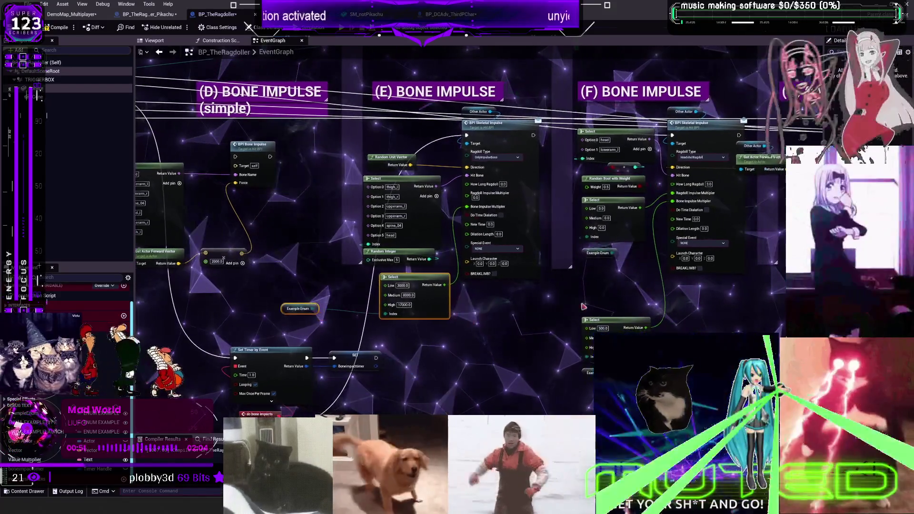
scroll(625, 304, up, 2)
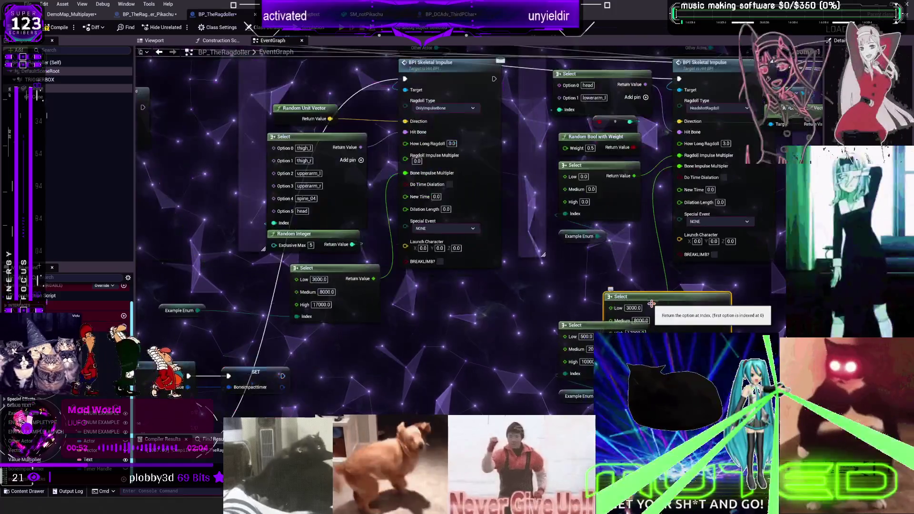
key(ctrl+v)
mouse_move(581, 325)
mouse_down()
mouse_move(495, 294)
mouse_move(487, 240)
mouse_up()
click(449, 334)
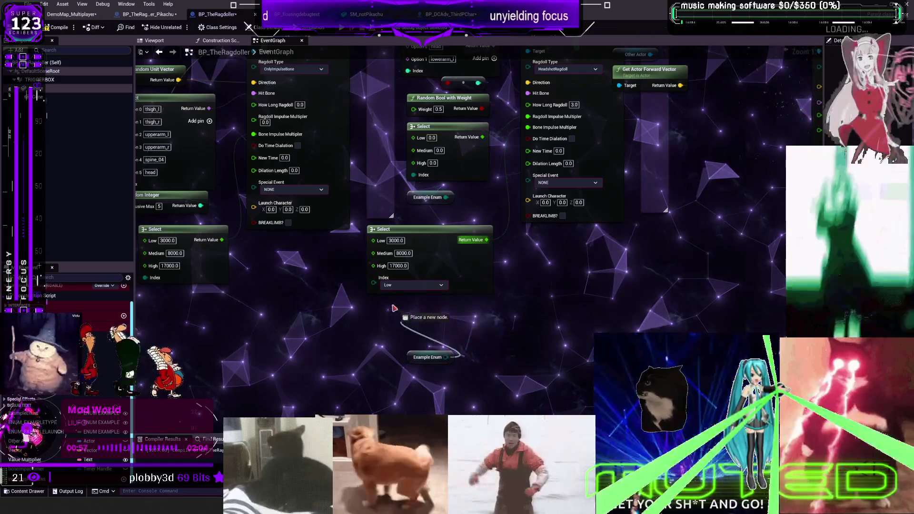
drag(381, 290, 374, 285)
drag(400, 229, 442, 252)
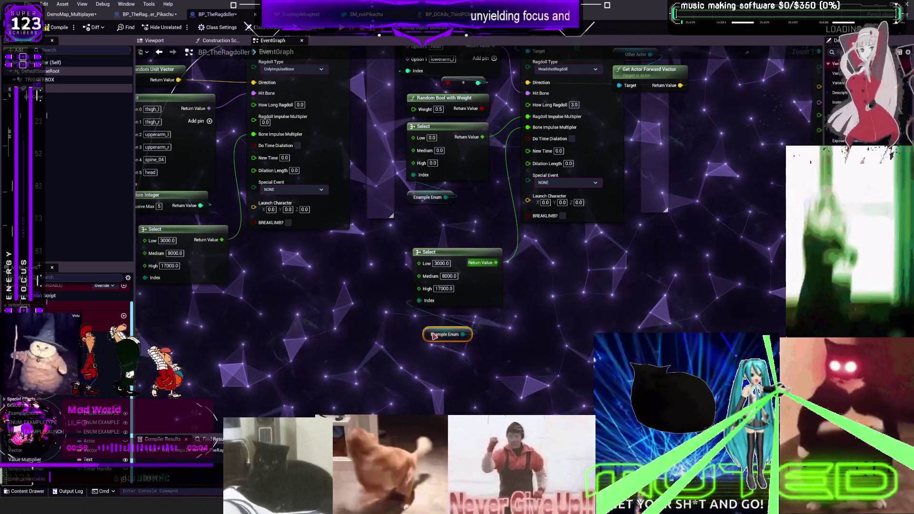
- Connect Example Enum to the Select's Index in section H and review the whole graph
scroll(429, 314, down, 4)
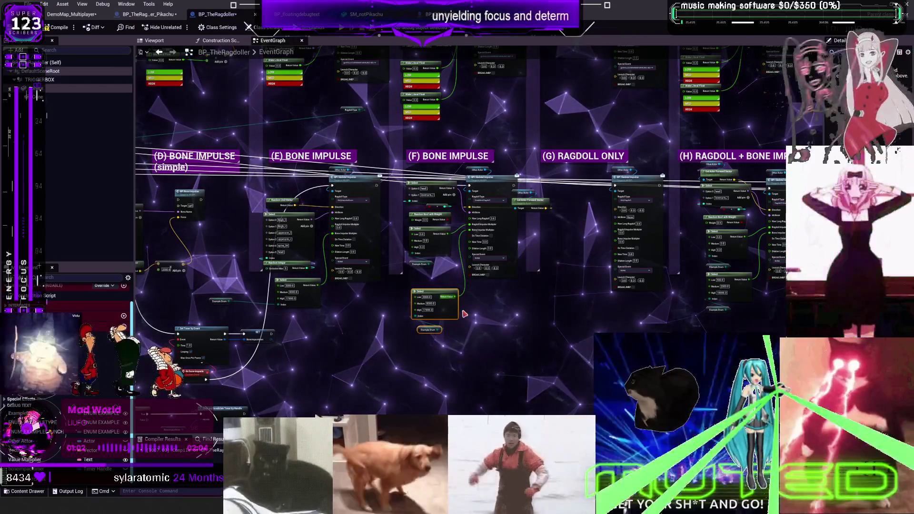
mouse_move(348, 312)
mouse_down()
mouse_move(495, 302)
mouse_move(366, 305)
mouse_up()
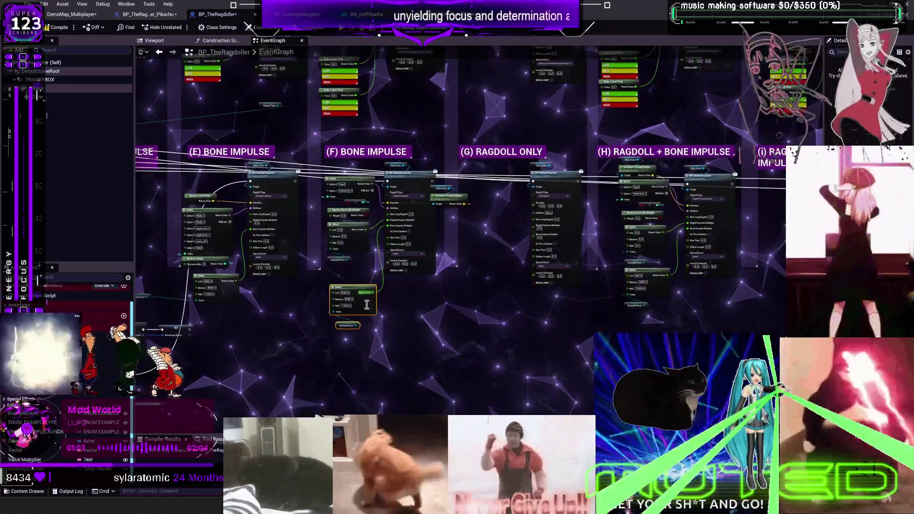
scroll(561, 330, up, 2)
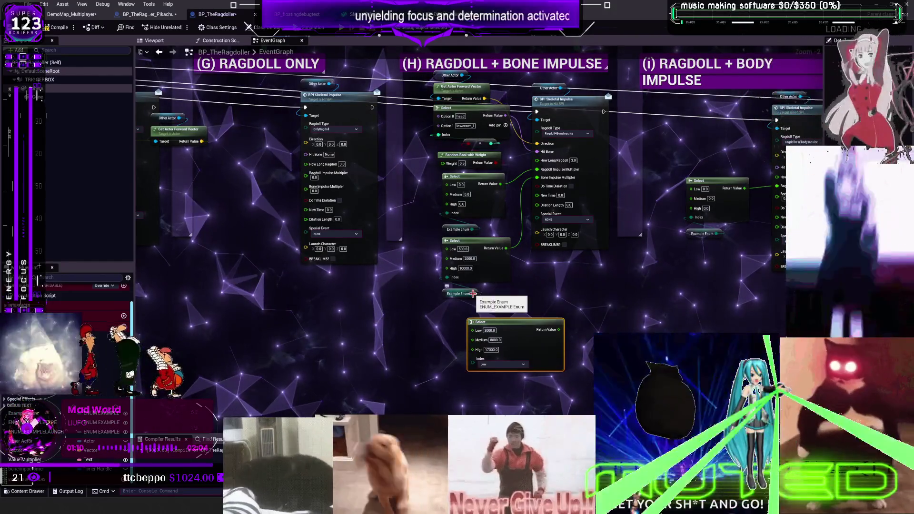
drag(473, 294, 474, 369)
key(Escape)
scroll(438, 275, up, 2)
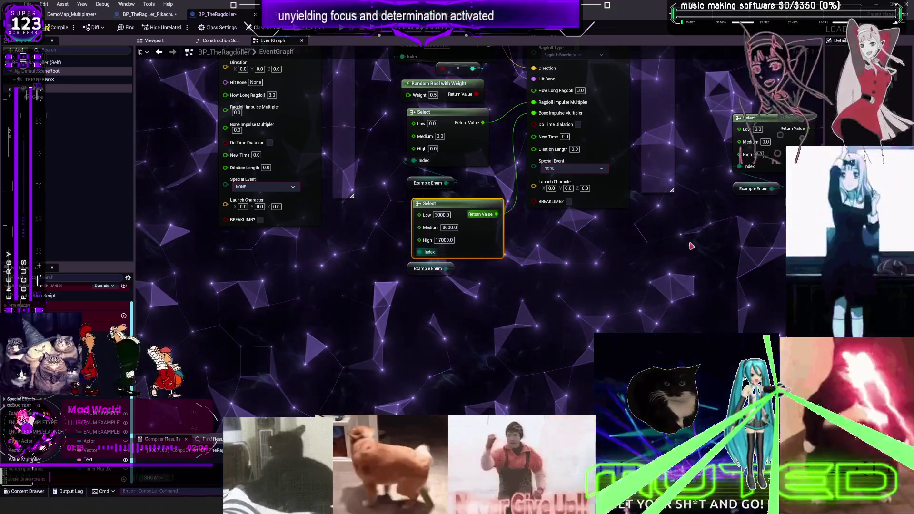
drag(691, 246, 293, 337)
scroll(632, 276, down, 5)
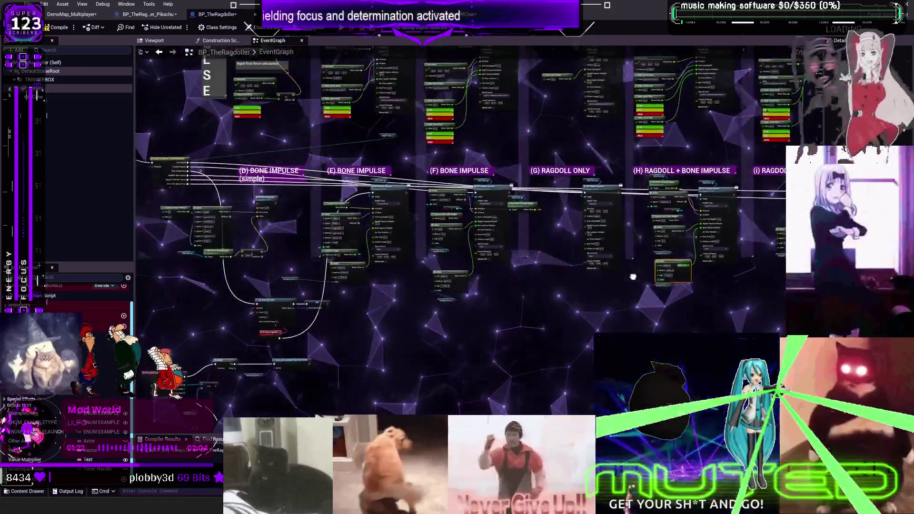
drag(212, 215, 222, 216)
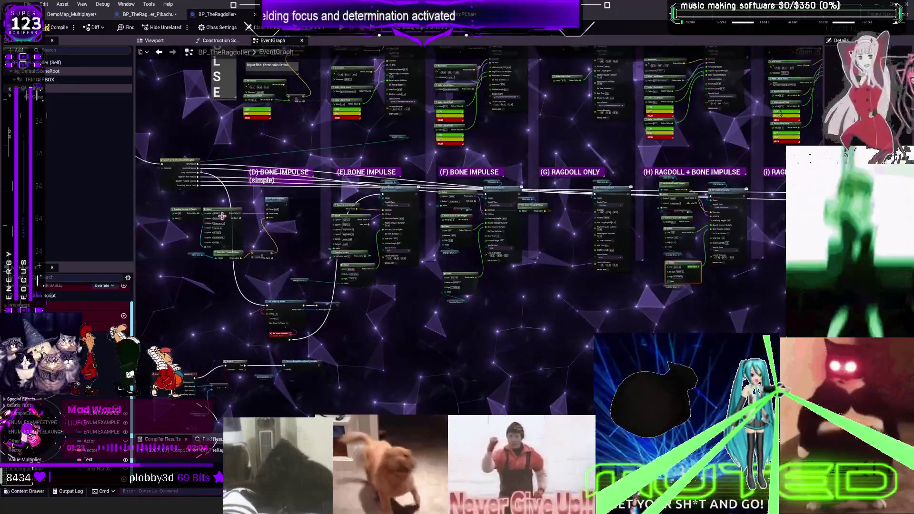
- Compile and save BP_TheRagdoller, then go back to DemoMap_Multiplayer with the viewport full-screen
click(57, 27)
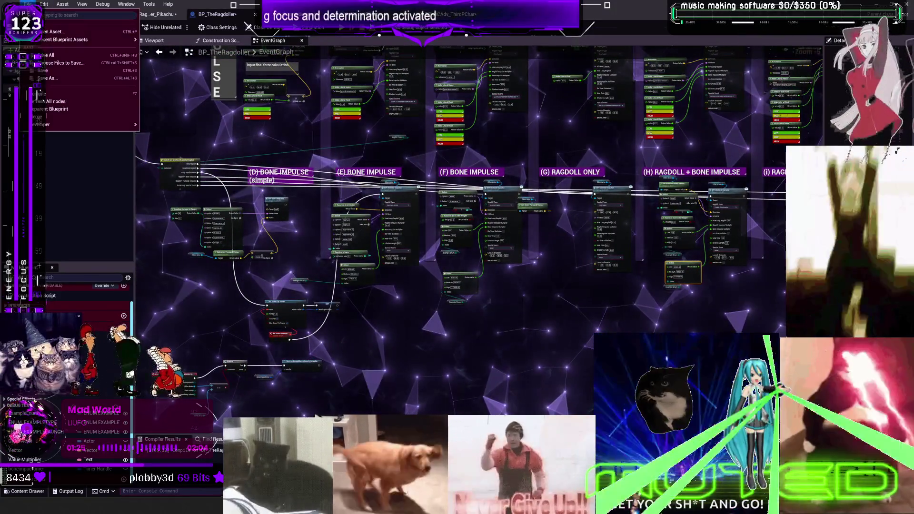
key(ctrl+shift+s)
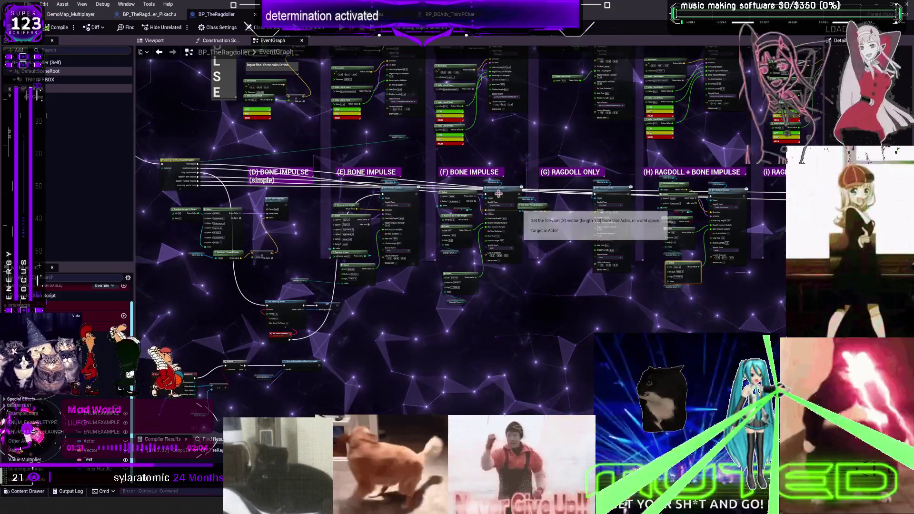
click(71, 15)
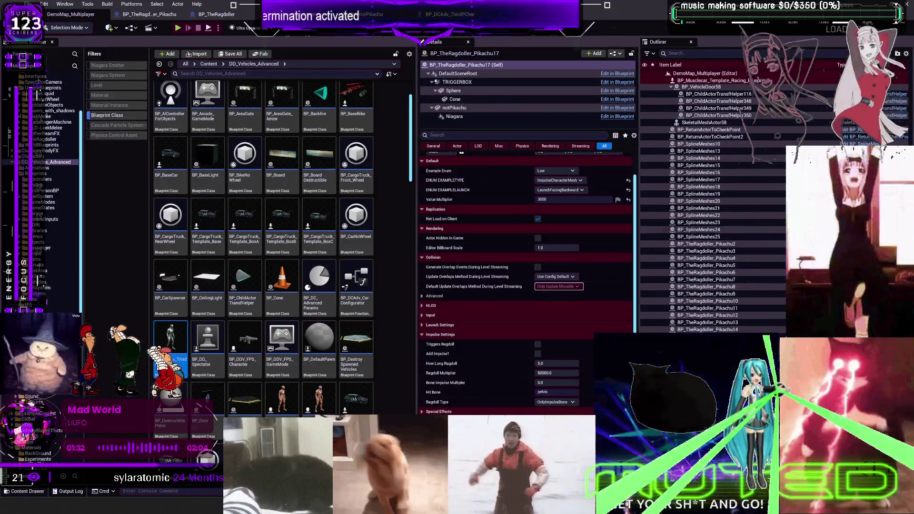
key(F11)
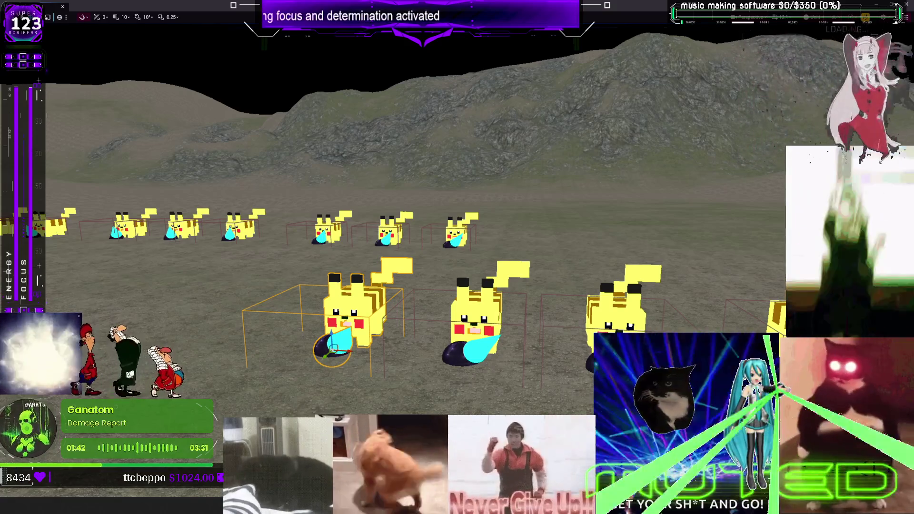
- Ctrl-select the second and third front Pikachus alongside the first, then zoom out
shift+click(475, 317)
shift+click(604, 311)
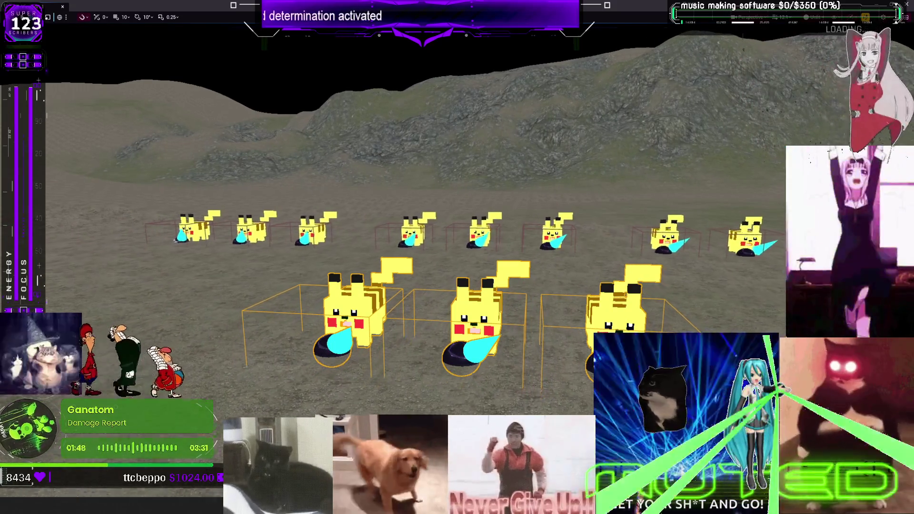
scroll(414, 215, down, 10)
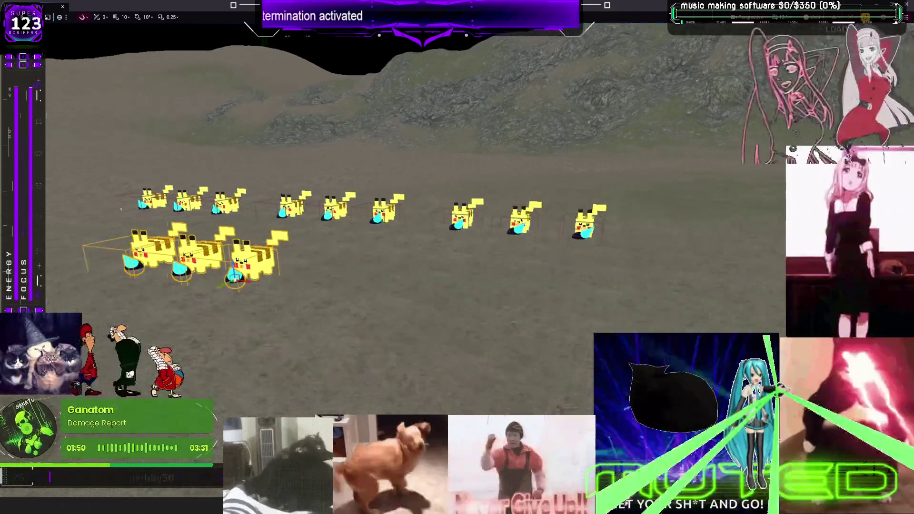
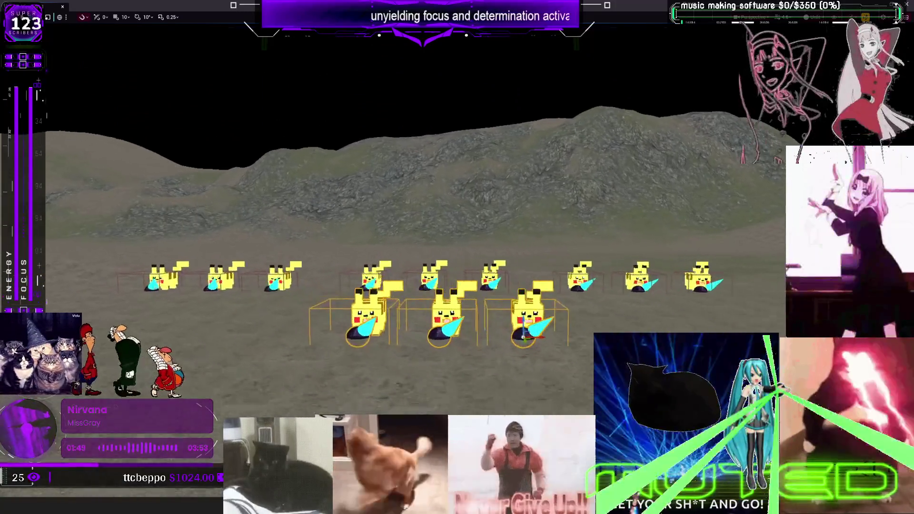
- Exit the full-screen viewport and open the Pikachu ragdoll Blueprint's Event Graph
key(Escape)
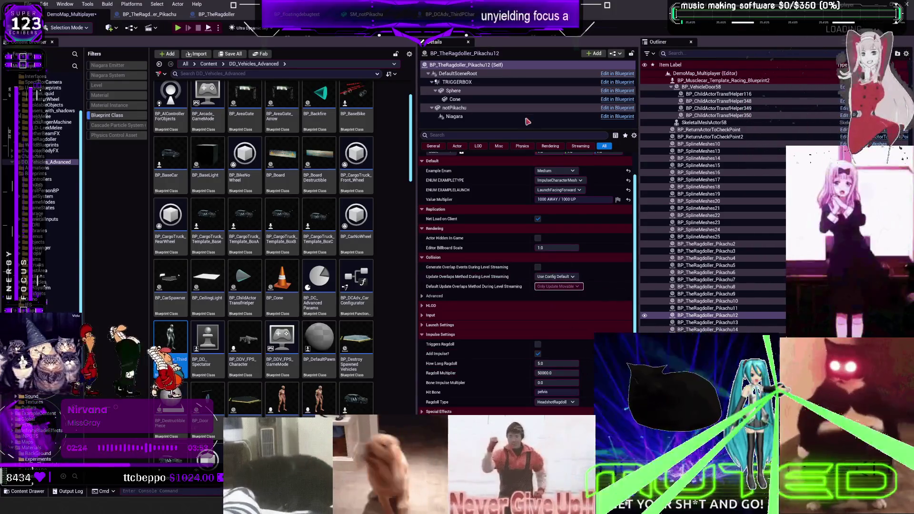
click(149, 15)
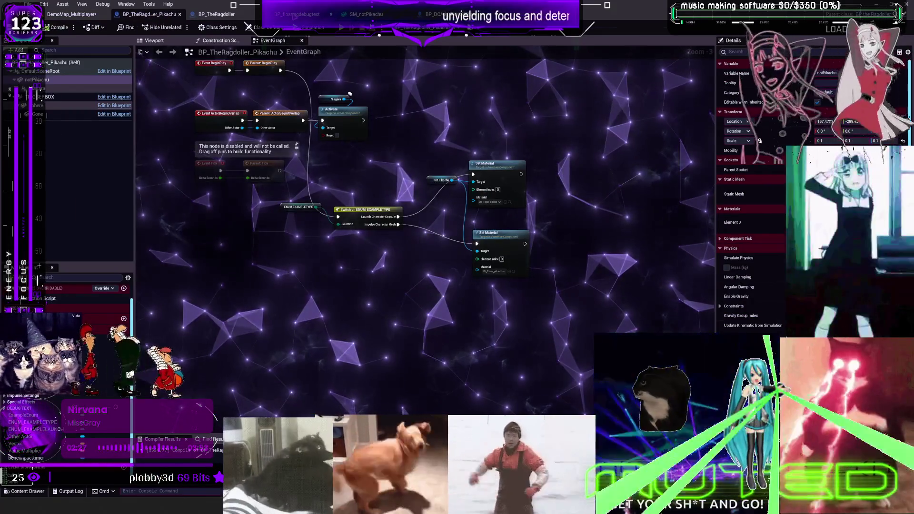
- In BP_TheRagdoller, set the (F) Bone Impulse Select node to Low 1000, Medium 5000, High 20000
click(216, 14)
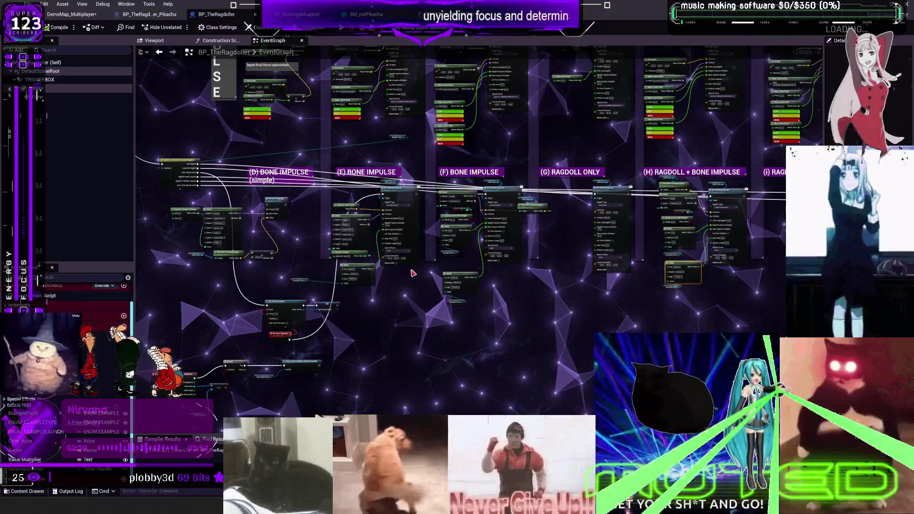
scroll(412, 273, up, 6)
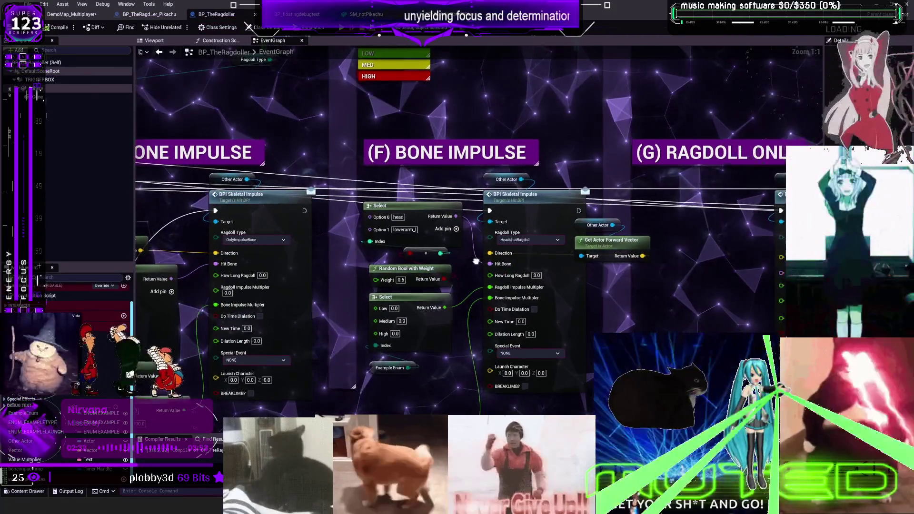
drag(476, 261, 459, 181)
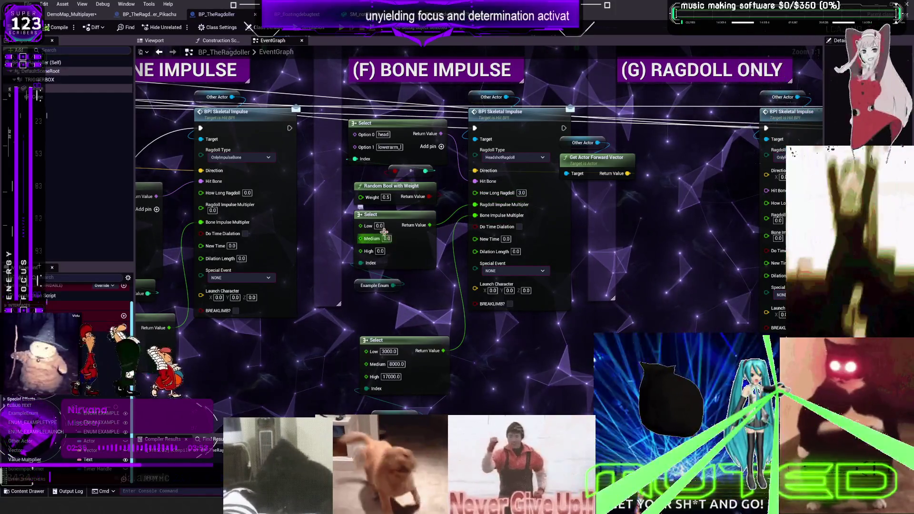
text(100)
key(Return)
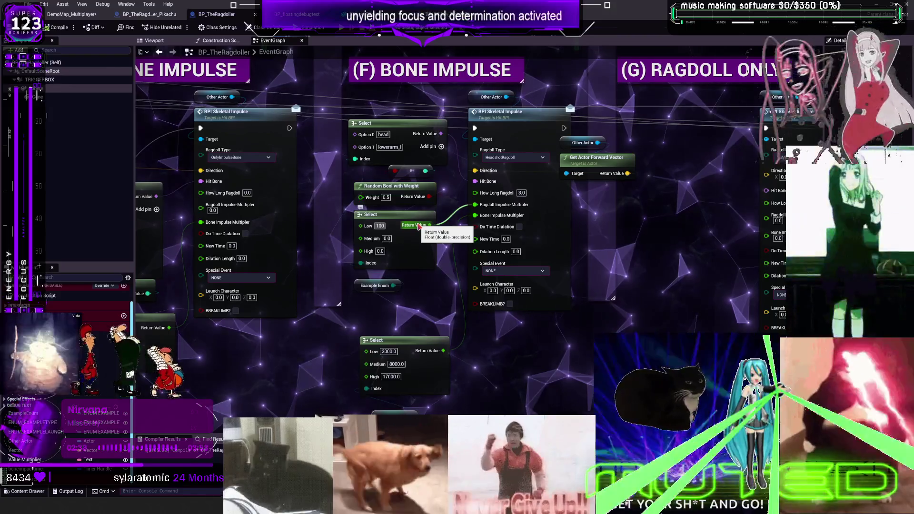
text(5000)
click(381, 252)
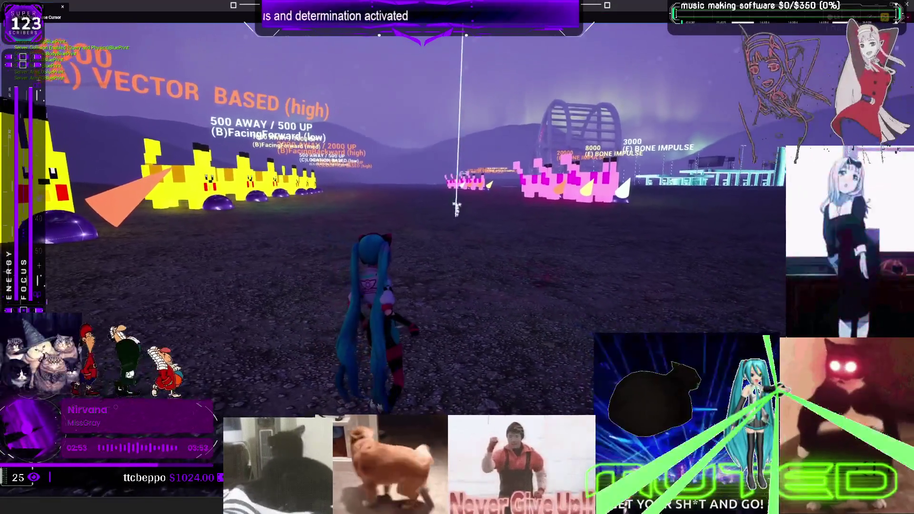
- Run the character across the field to the large pink (F) and (H) Pikachu targets
key(w)
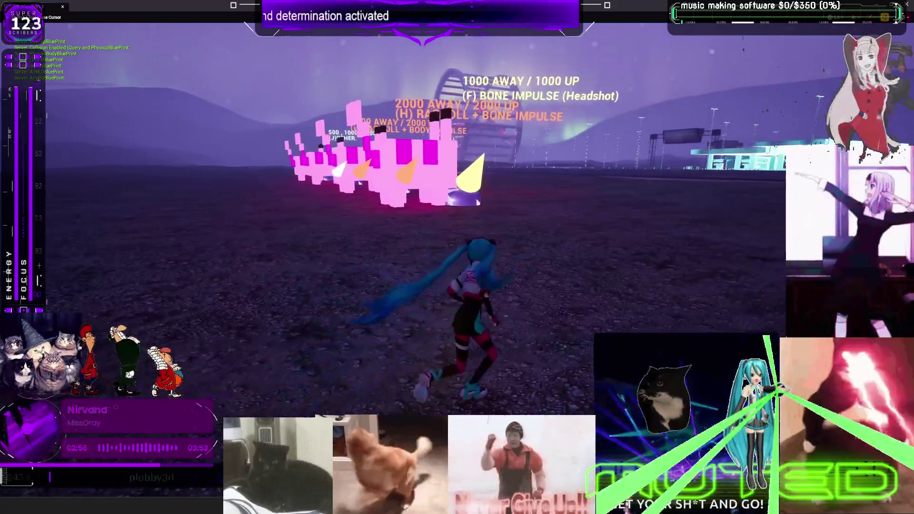
key(w)
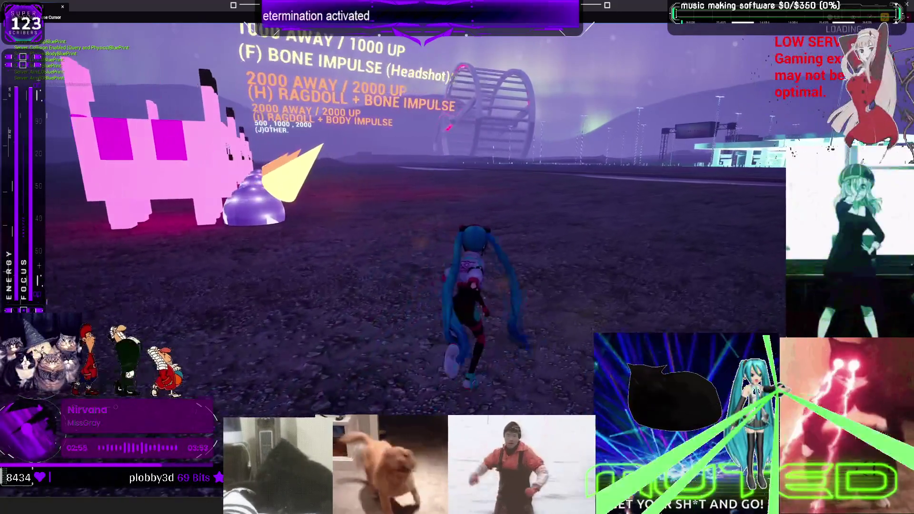
key(w)
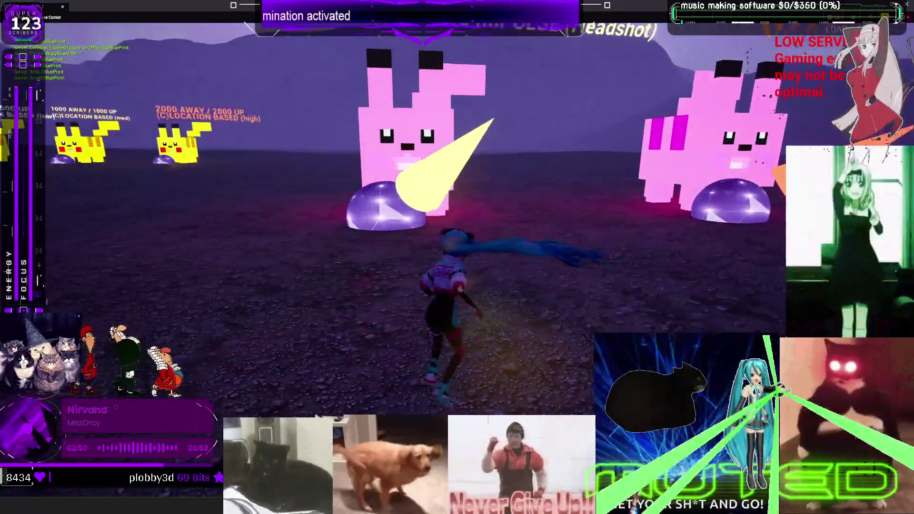
key(w)
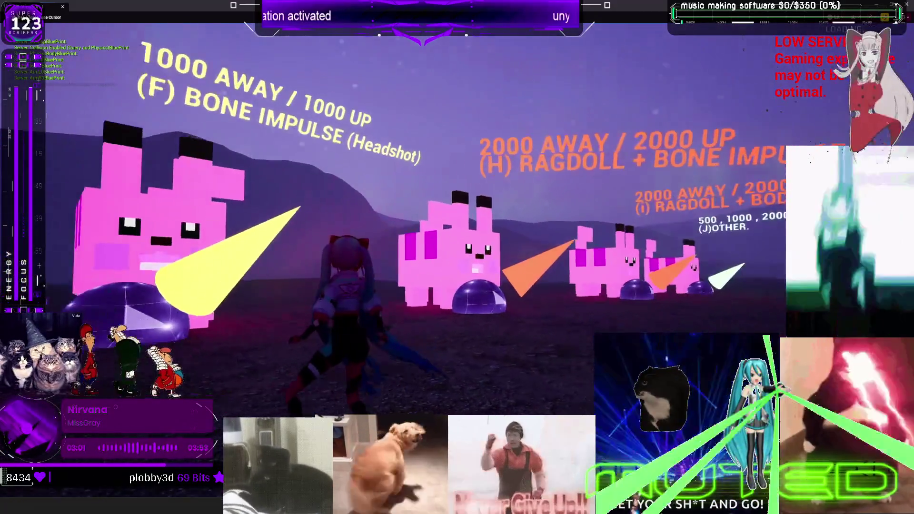
key(w)
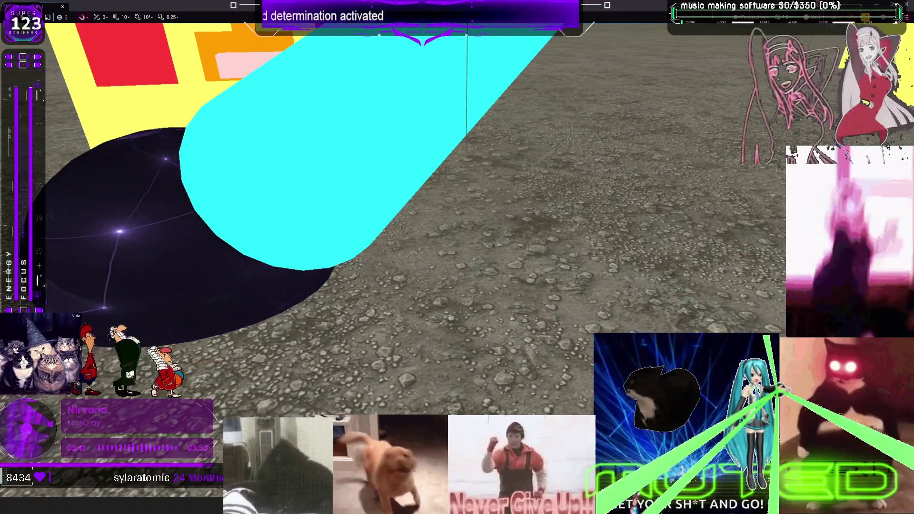
- Back in the BP_TheRagdoller graph, add a Flip Flop node and then delete it again
key(F11)
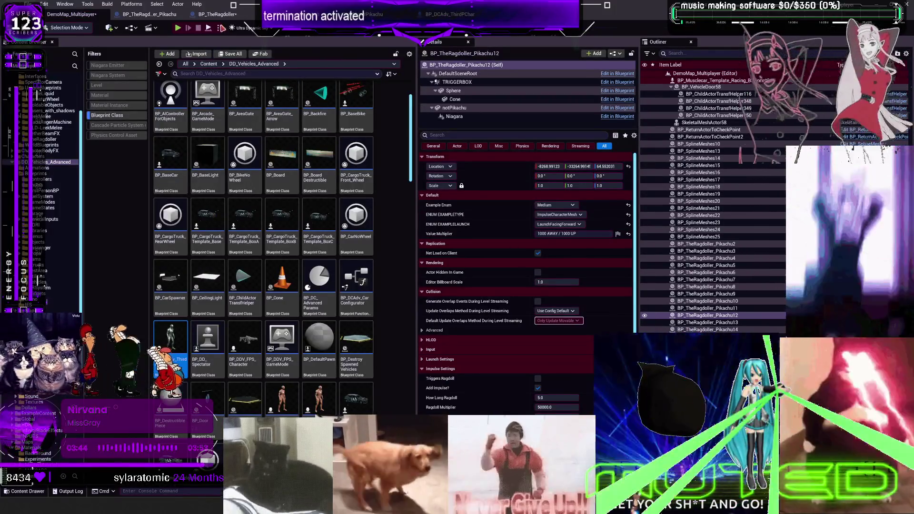
click(217, 14)
scroll(522, 204, down, 3)
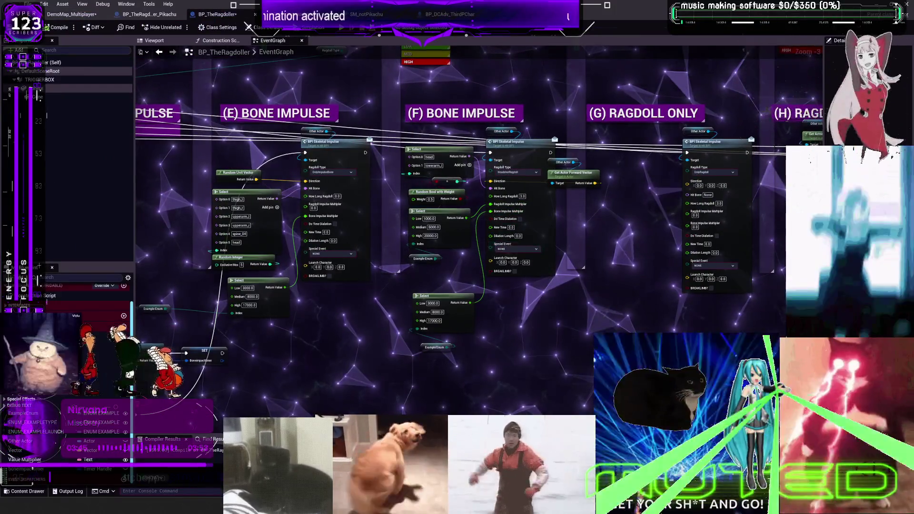
right_click(536, 329)
text(flip flop)
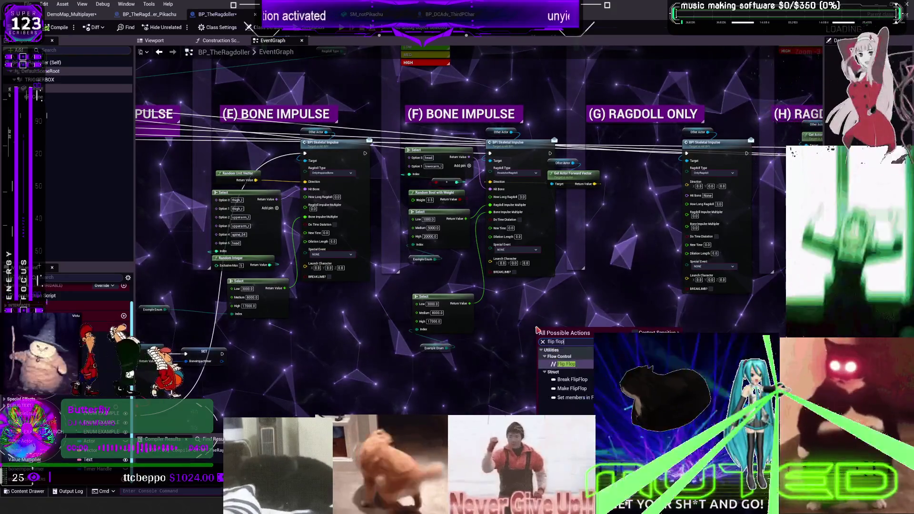
scroll(554, 381, up, 2)
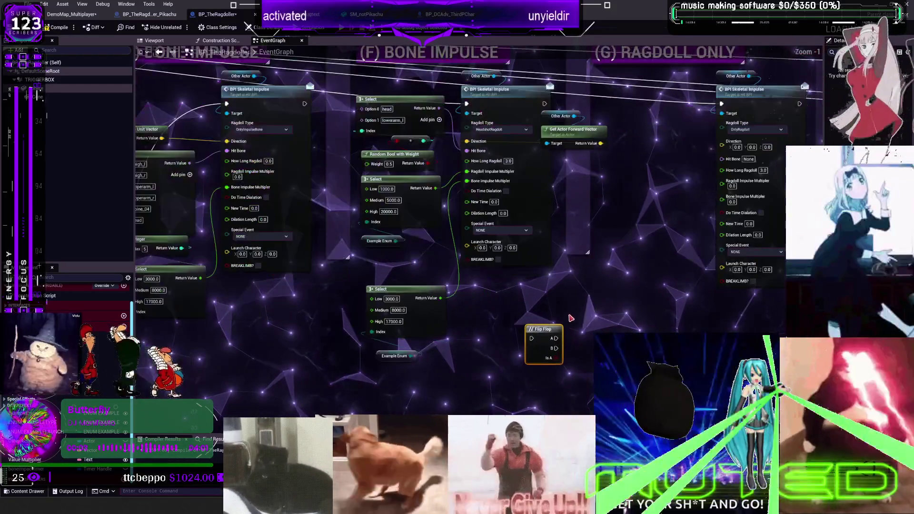
drag(557, 356, 552, 372)
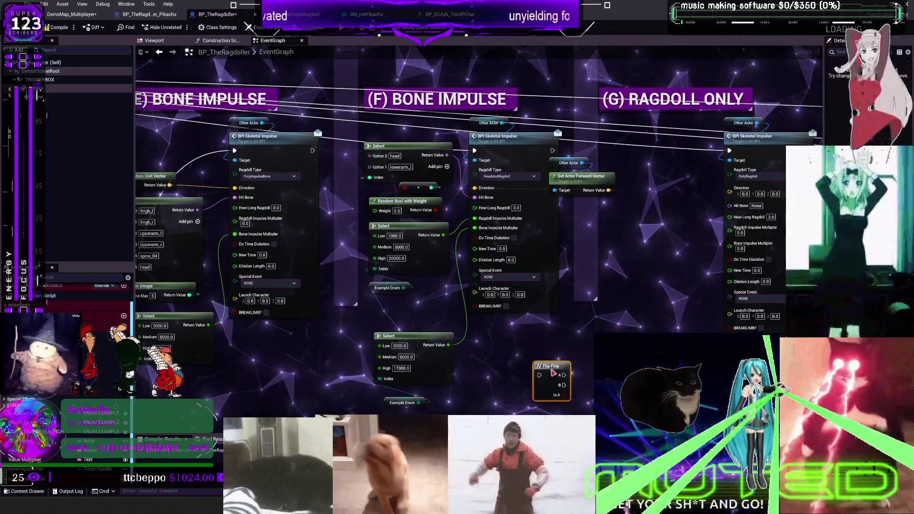
key(Delete)
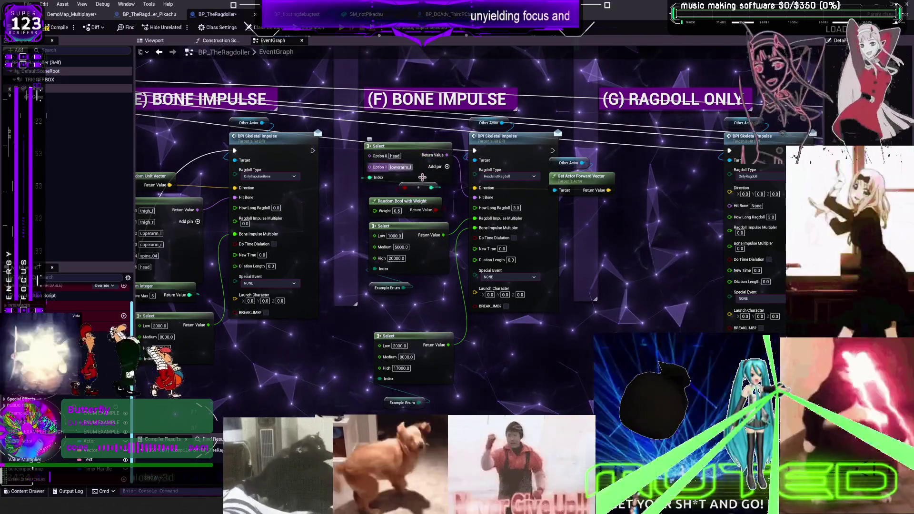
- Delete the random bone nodes, set Hit Bone to head, and wire Random Unit Vector into Direction
drag(455, 217, 364, 142)
key(Delete)
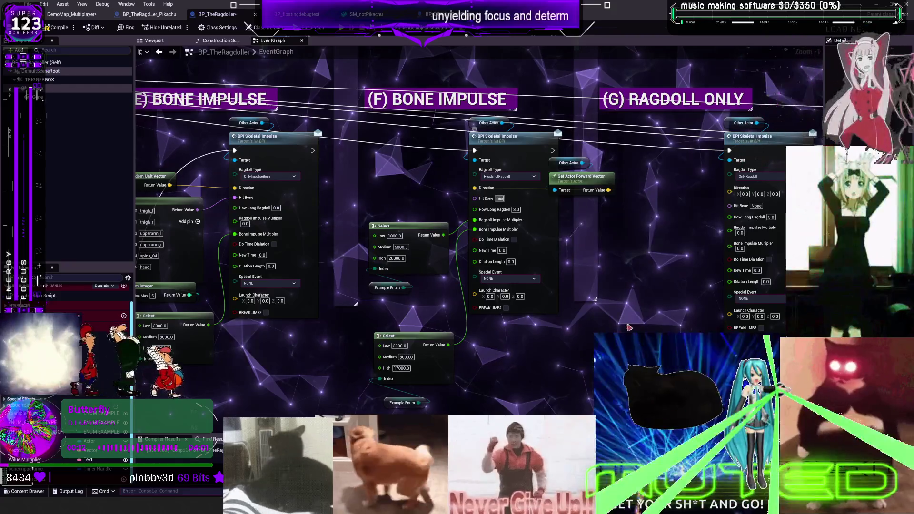
key(Return)
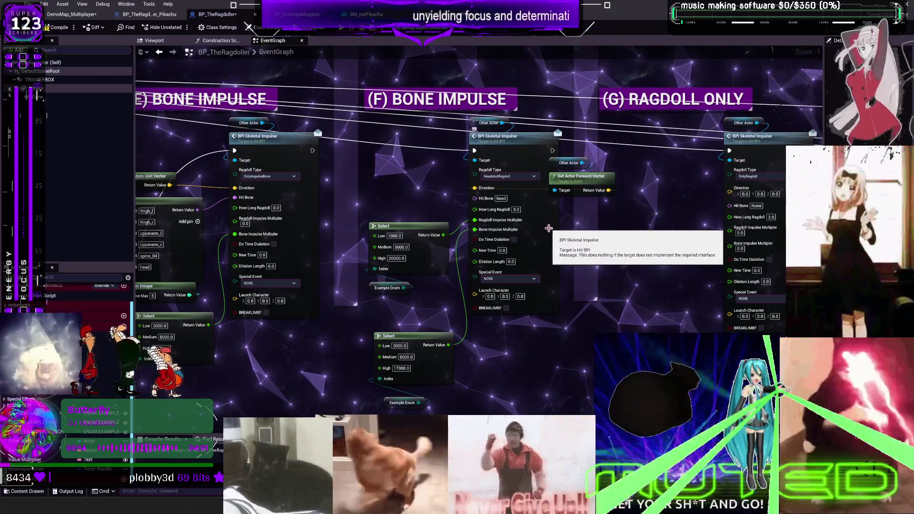
drag(565, 191, 583, 205)
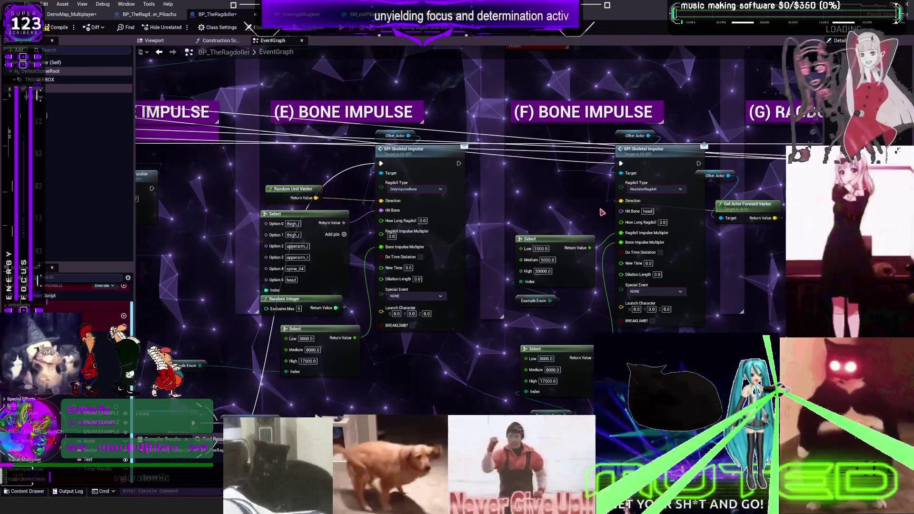
key(ctrl+v)
drag(590, 208, 621, 200)
click(747, 203)
key(Delete)
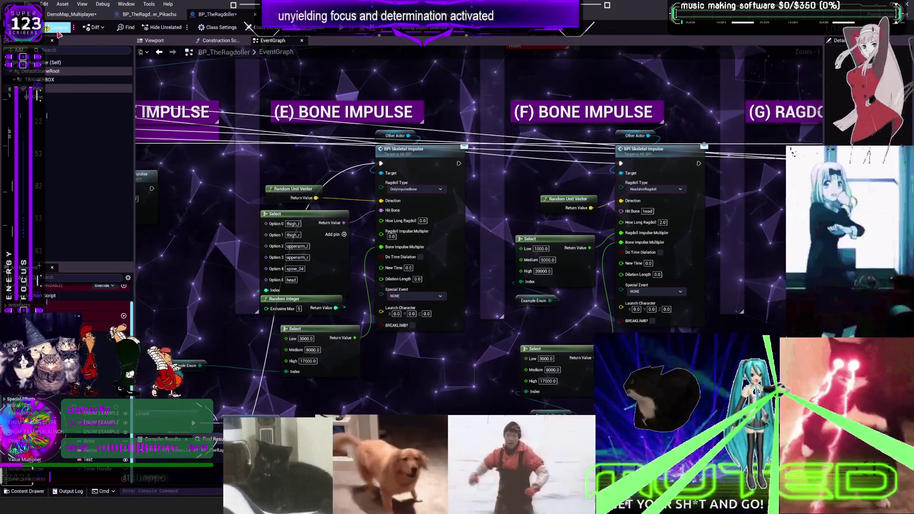
scroll(552, 275, up, 10)
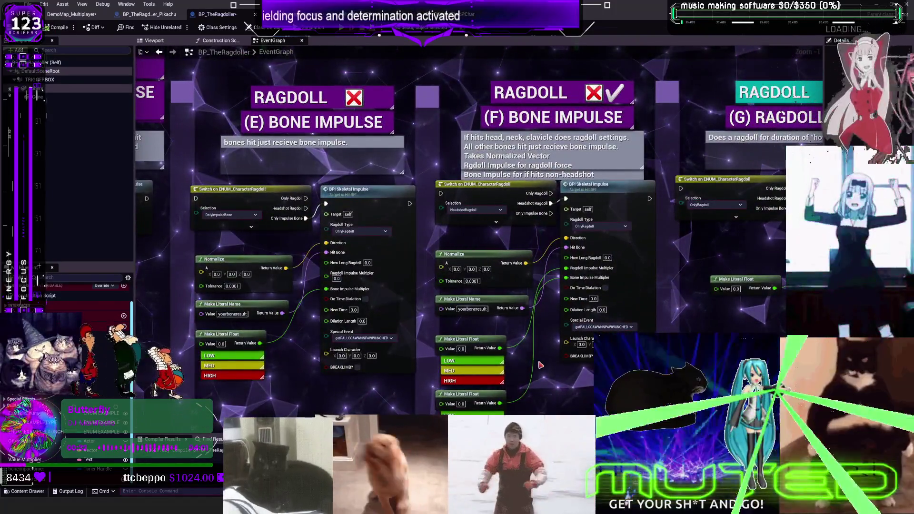
drag(540, 365, 583, 111)
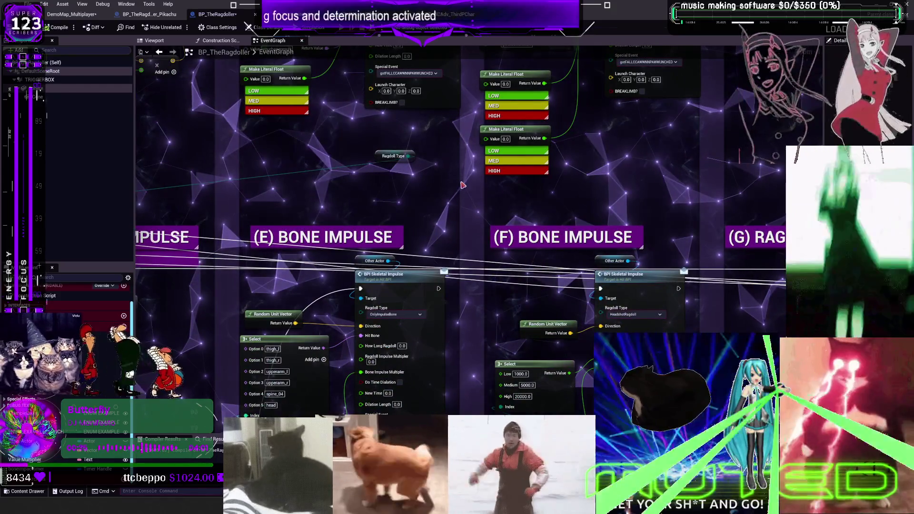
click(62, 14)
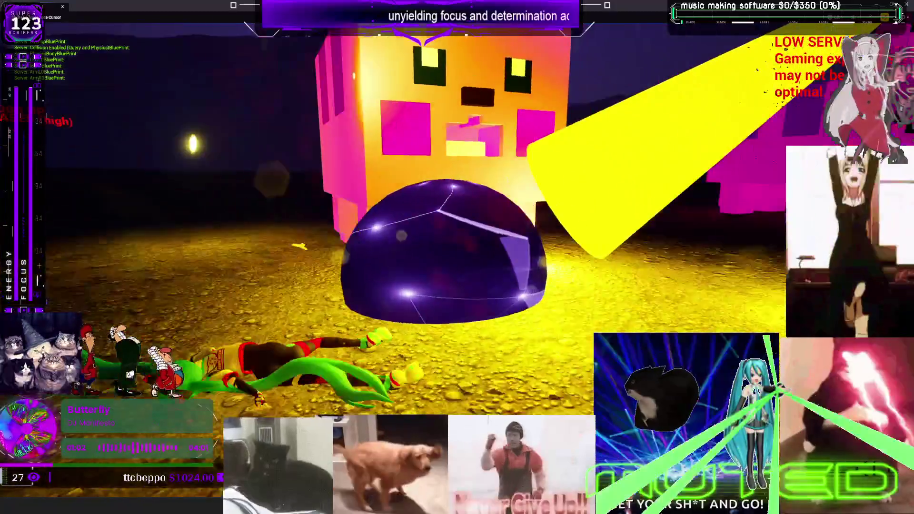
- Frame the selected row of Pikachu targets in the level viewport
key(f)
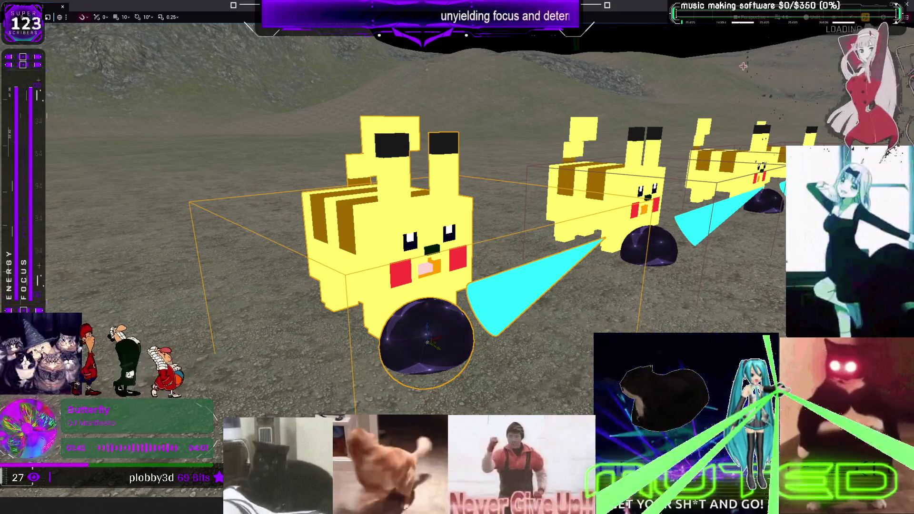
- Leave full-screen, scroll through BP_TheRagdoller's Bone Impulse comments, then switch back to the level tab
key(F11)
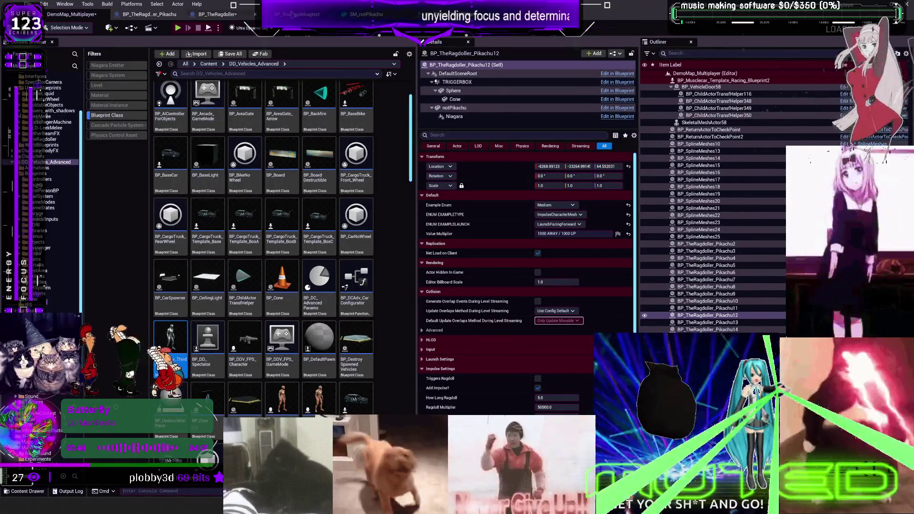
click(222, 15)
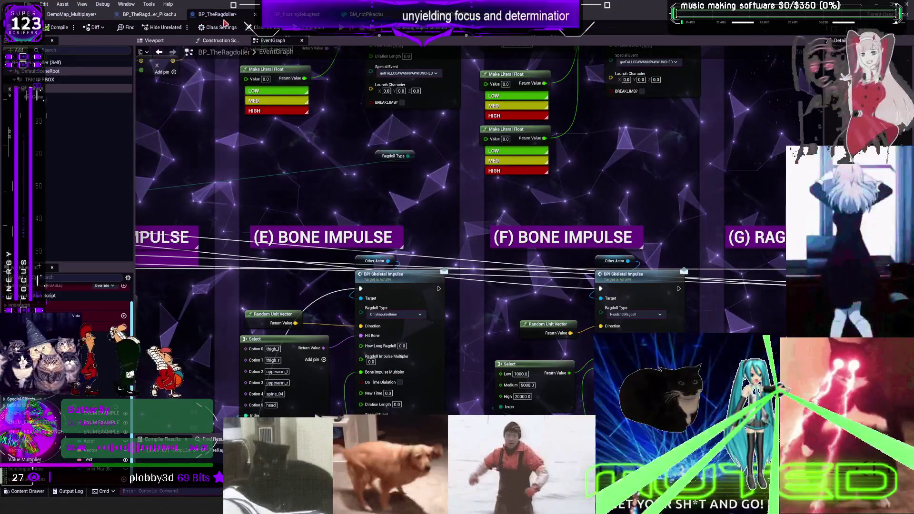
scroll(515, 266, down, 4)
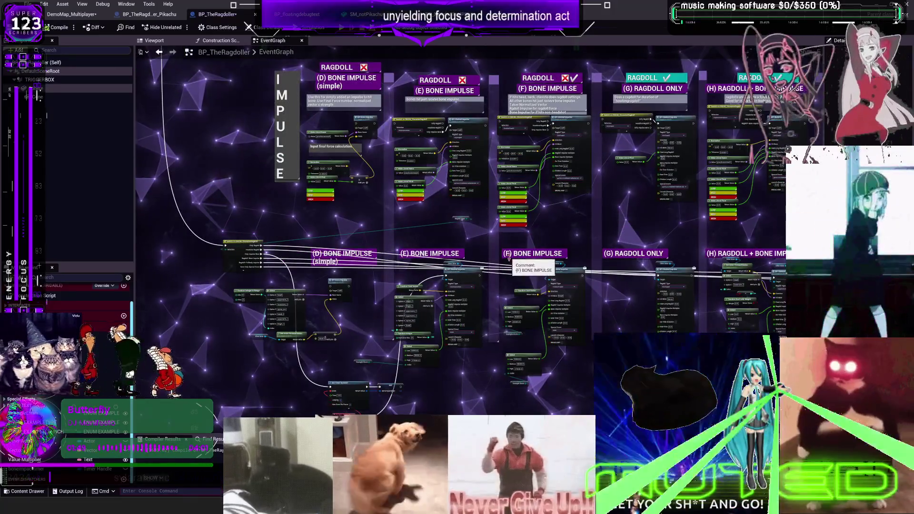
scroll(535, 260, up, 5)
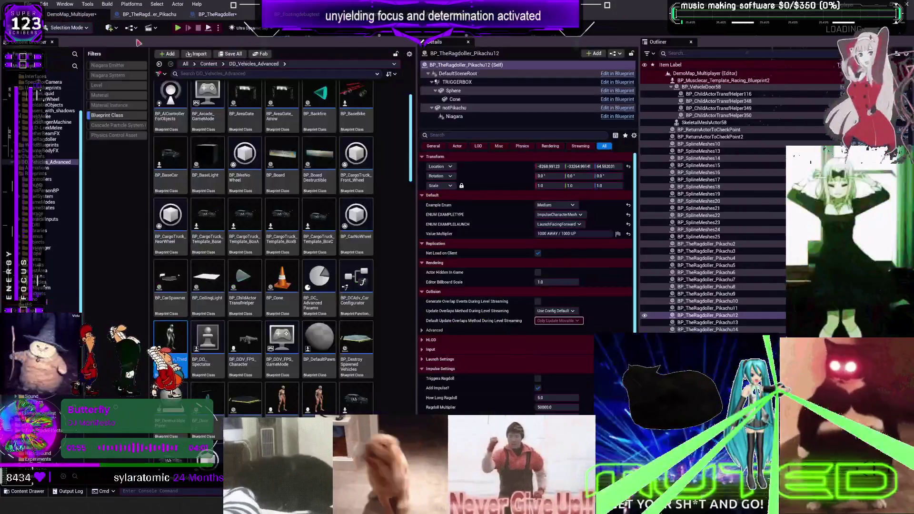
click(595, 5)
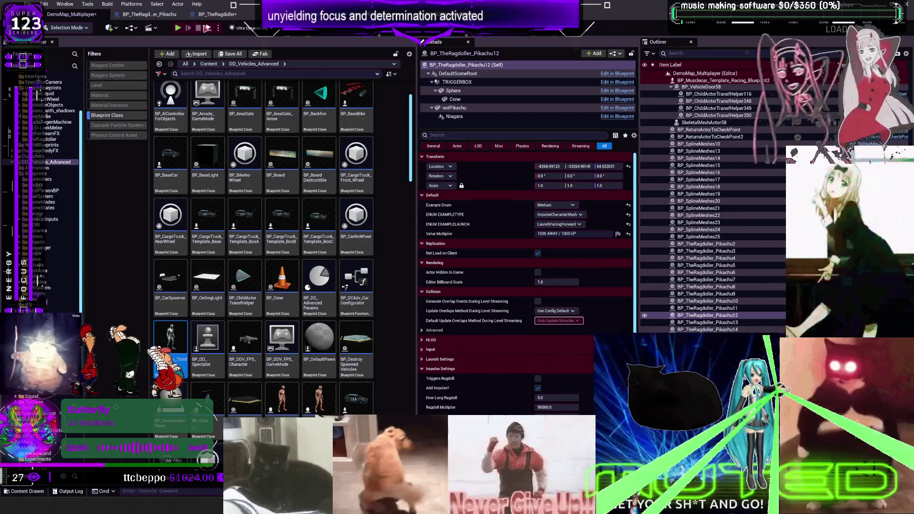
click(150, 14)
click(217, 14)
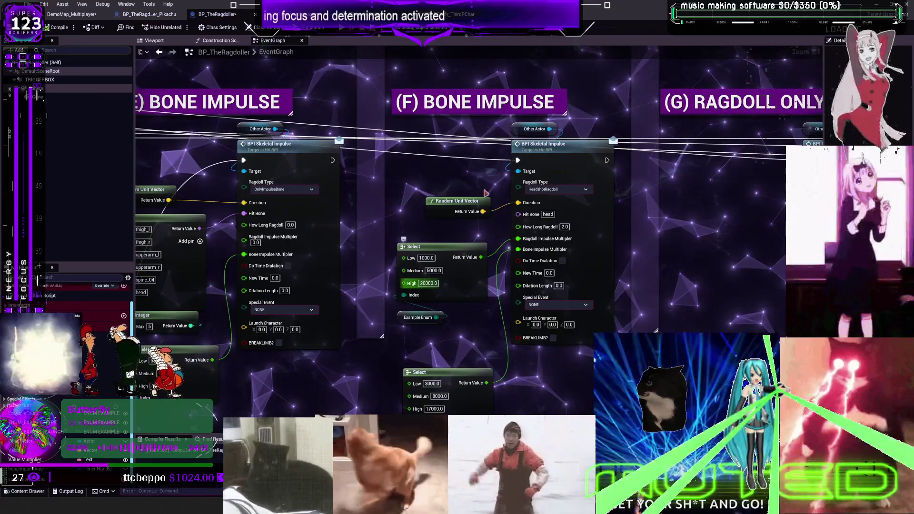
click(72, 18)
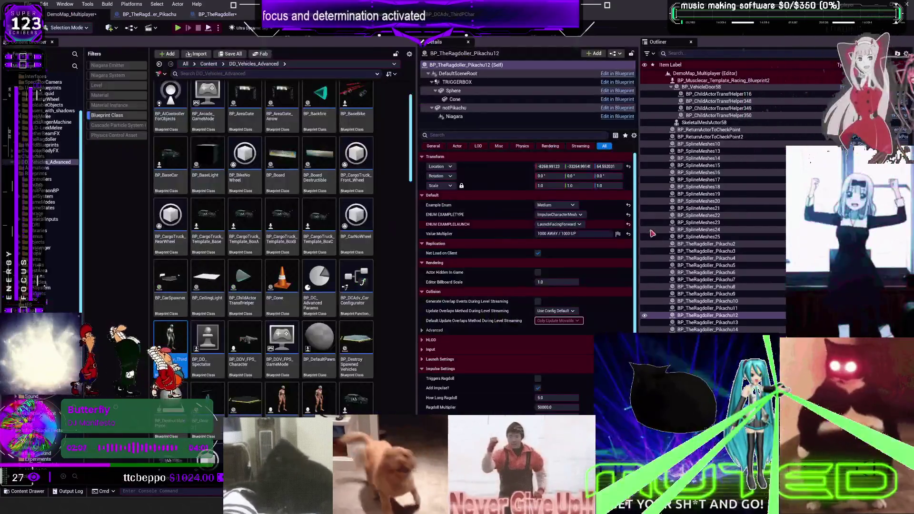
- Maximize the viewport and Alt-drag the selected Pikachu into copies, using undo and redo
key(F11)
scroll(475, 227, down, 5)
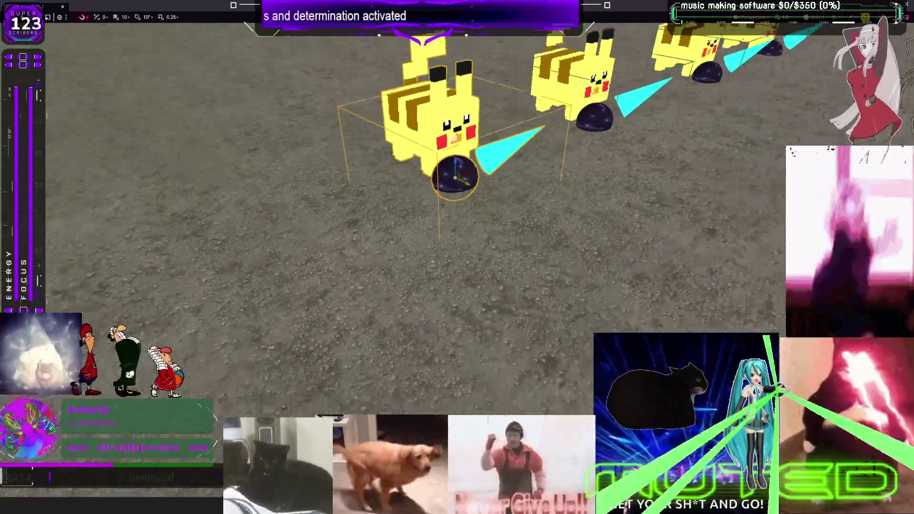
mouse_move(475, 228)
mouse_down()
mouse_move(373, 166)
mouse_move(262, 199)
mouse_up()
scroll(409, 214, down, 5)
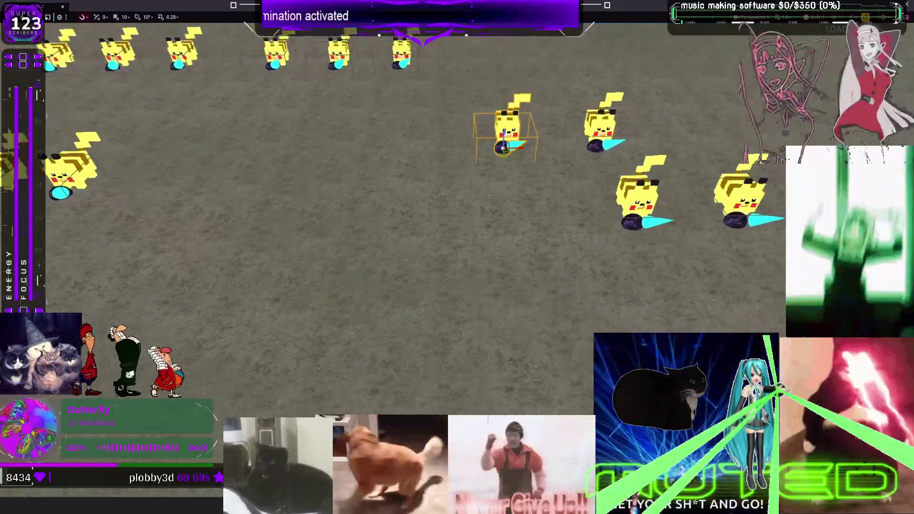
key(ctrl+z)
key(ctrl+z)
key(ctrl+z)
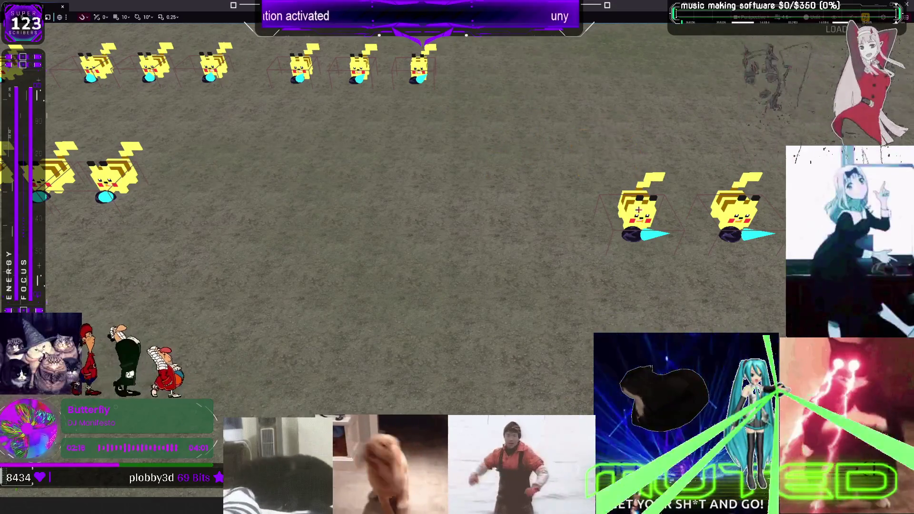
key(ctrl+z)
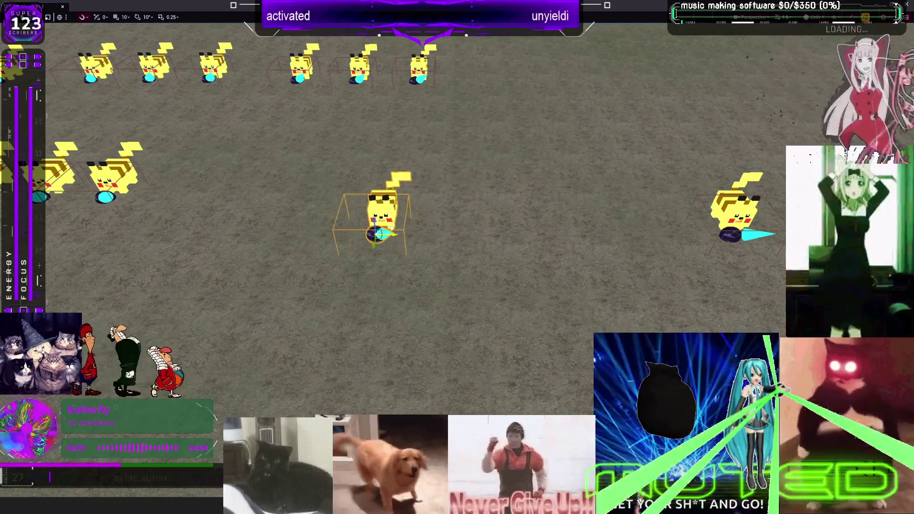
key(ctrl+y)
key(ctrl+y)
key(ctrl+y)
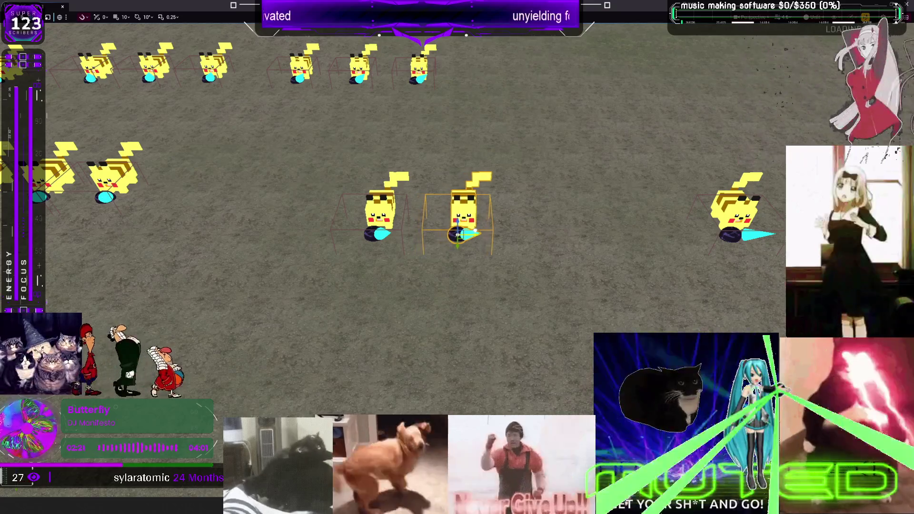
- Move the copy back, Ctrl+D another Pikachu beside it, and set the viewport to Lit
mouse_move(457, 233)
mouse_down()
mouse_move(458, 300)
mouse_move(458, 199)
mouse_move(455, 180)
mouse_move(443, 180)
mouse_move(542, 180)
mouse_up()
key(ctrl+d)
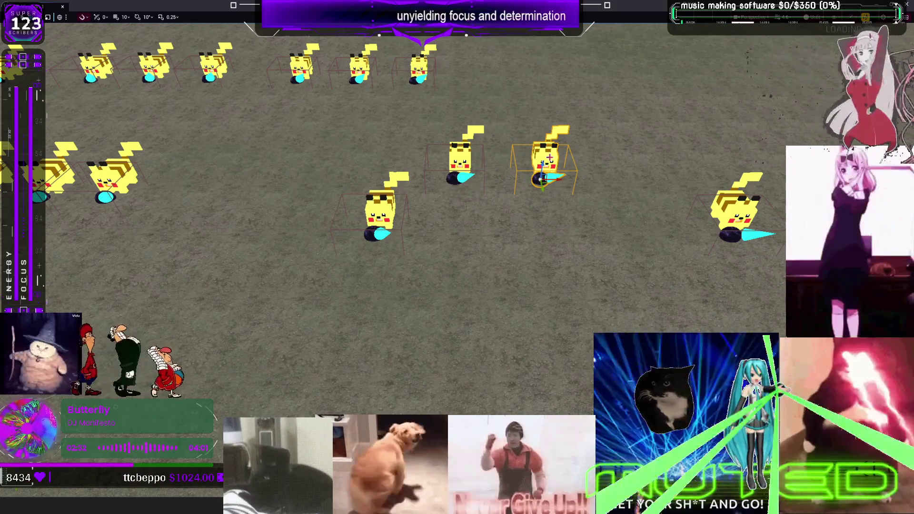
drag(542, 180, 533, 143)
scroll(533, 142, down, 5)
drag(457, 257, 457, 300)
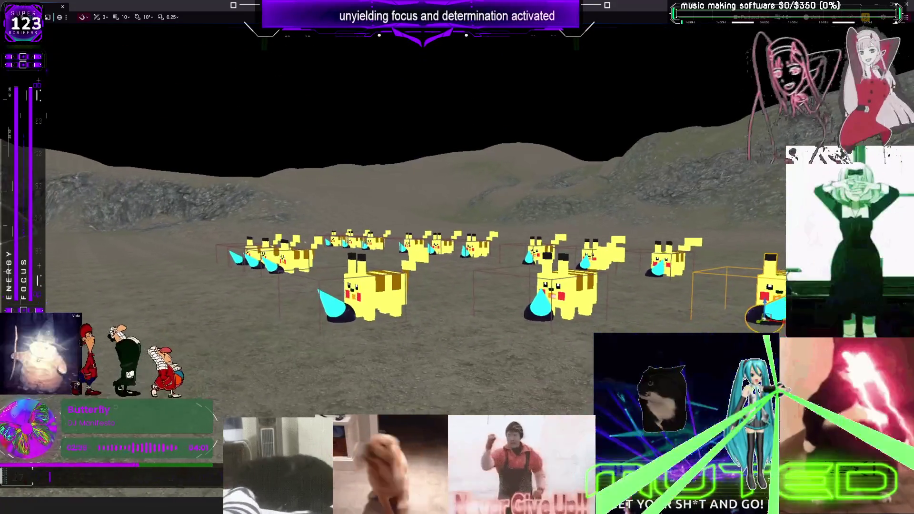
scroll(457, 277, up, 5)
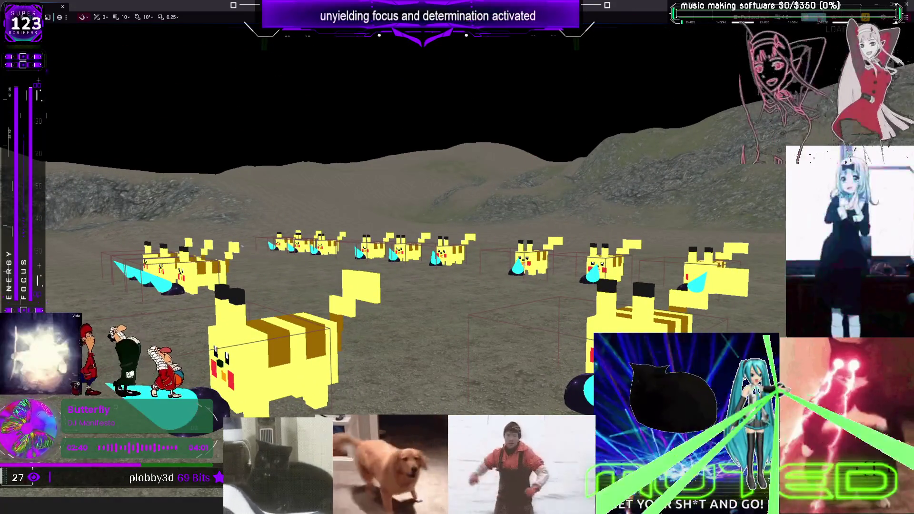
click(827, 46)
scroll(428, 286, up, 5)
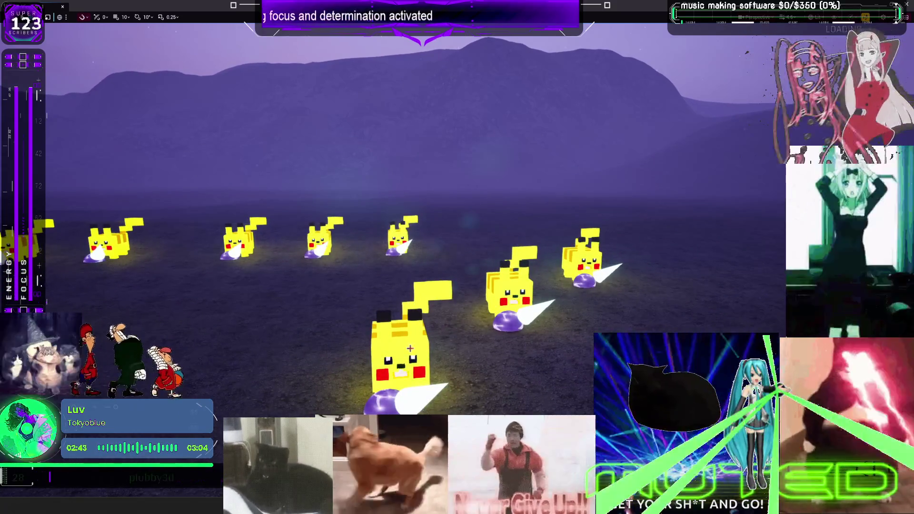
- End the Pikachu play session with Esc and return to the editor layout
key(Escape)
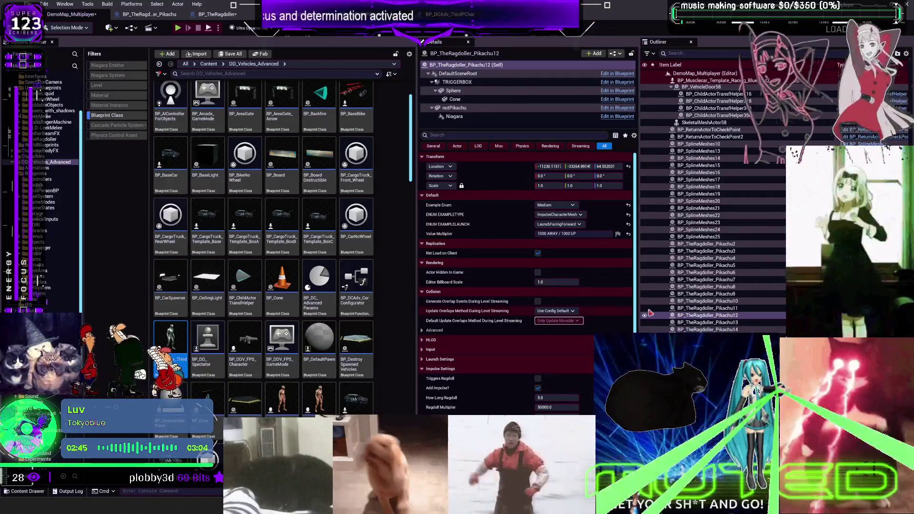
- Start another play-test with Alt+P among the Pikachu targets, then stop it with Esc
key(alt+p)
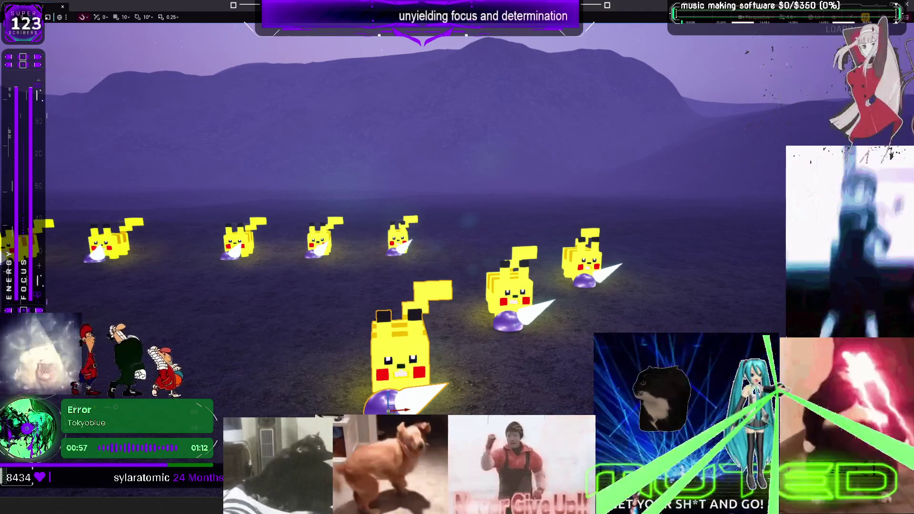
key(Escape)
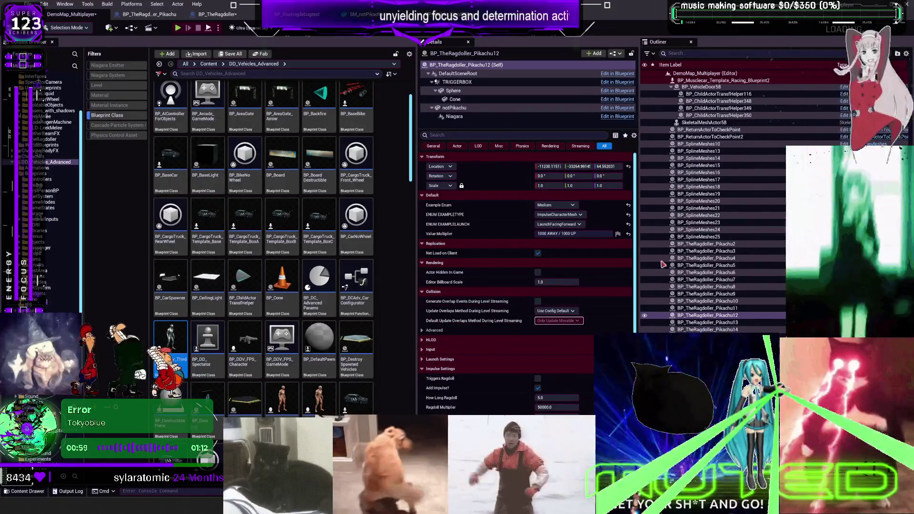
- Set Pikachu19's Example Enum to High and check the impulse values in BP_TheRagdoller's graph
click(555, 205)
click(555, 217)
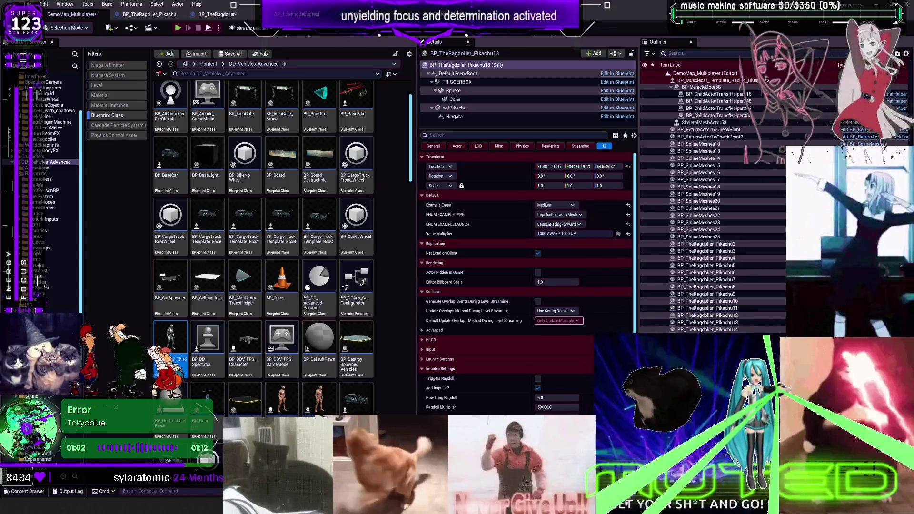
click(550, 206)
click(542, 226)
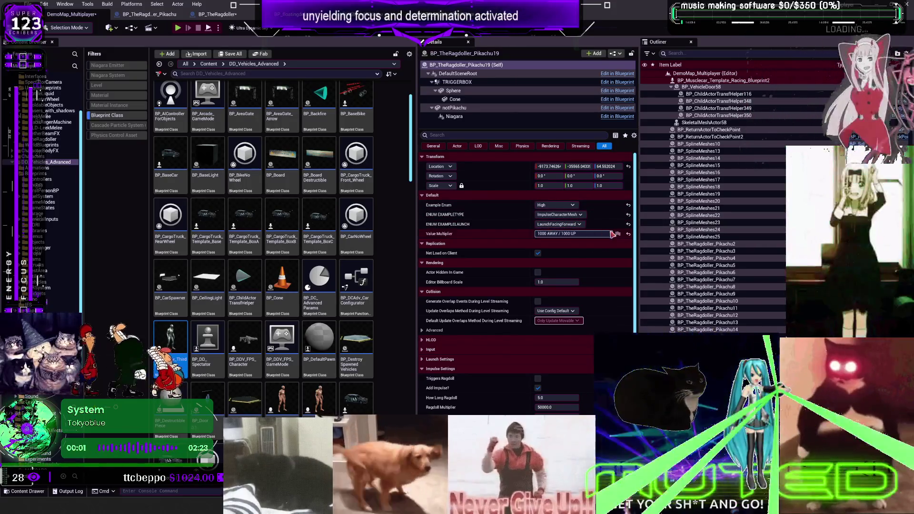
click(241, 14)
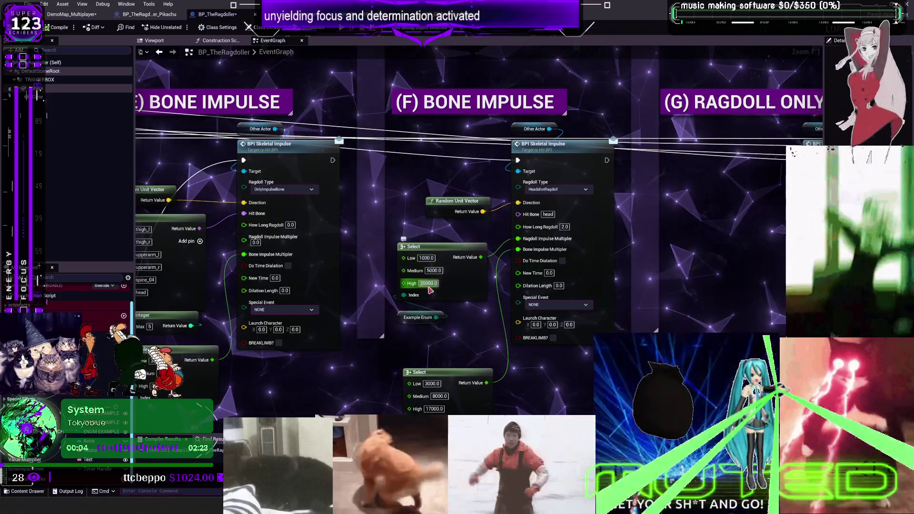
click(71, 14)
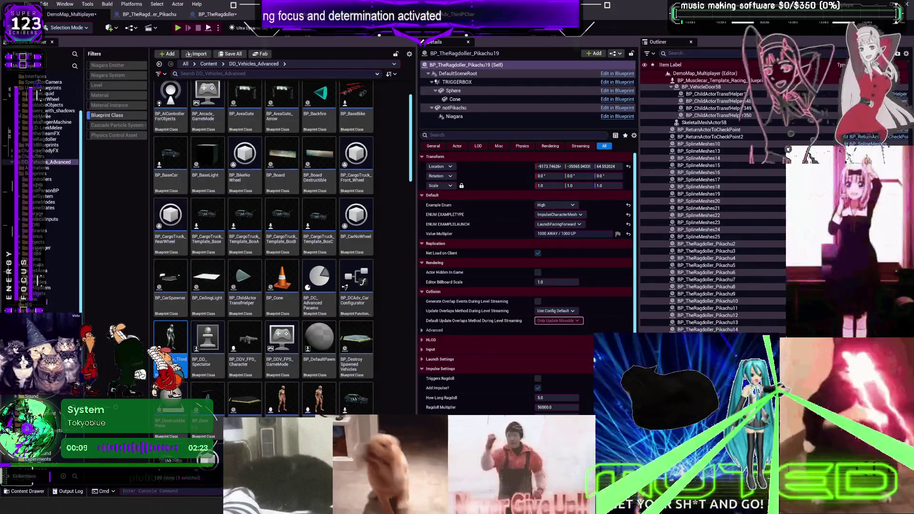
- Change Pikachu19's Value Multiplier to 10000 and start a play-test
click(547, 233)
key(shift+End)
key(Delete)
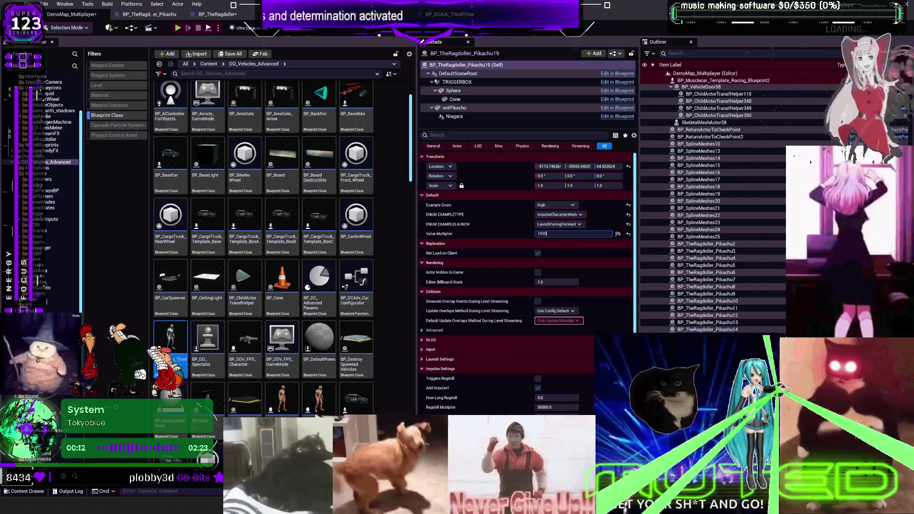
click(708, 315)
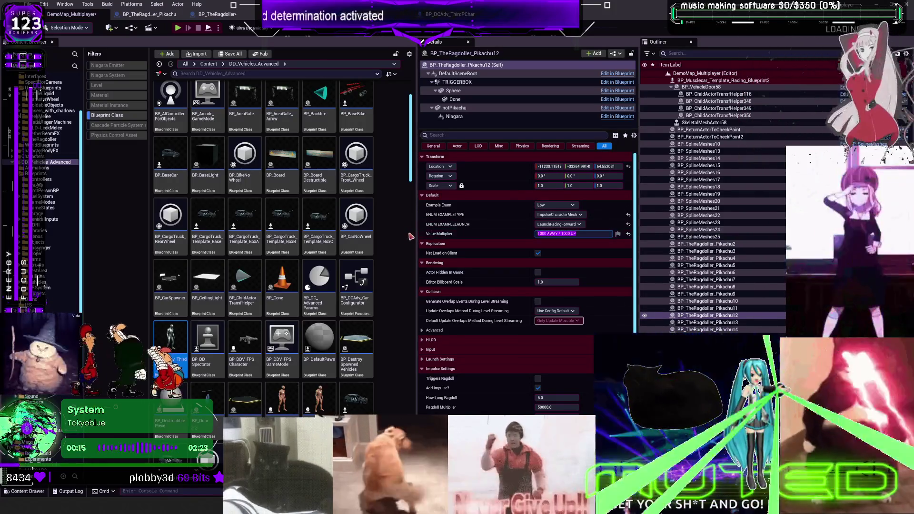
text(000)
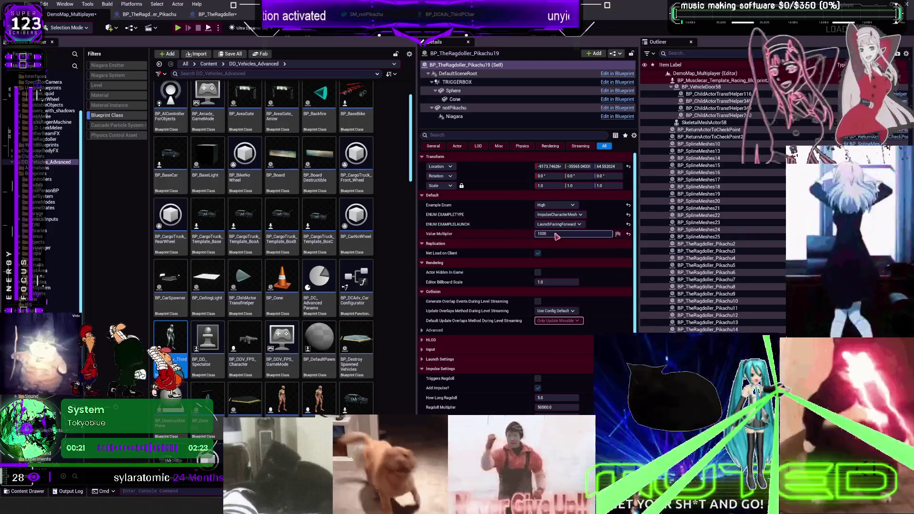
text(0)
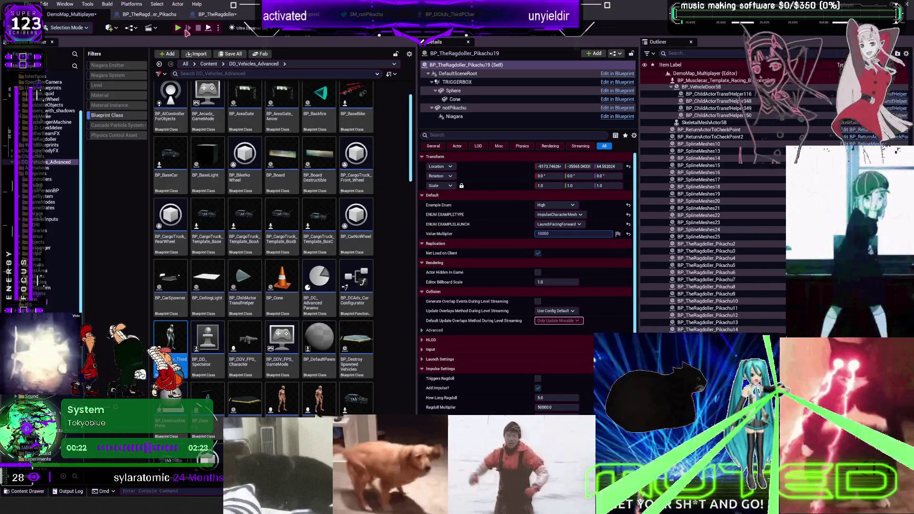
click(187, 31)
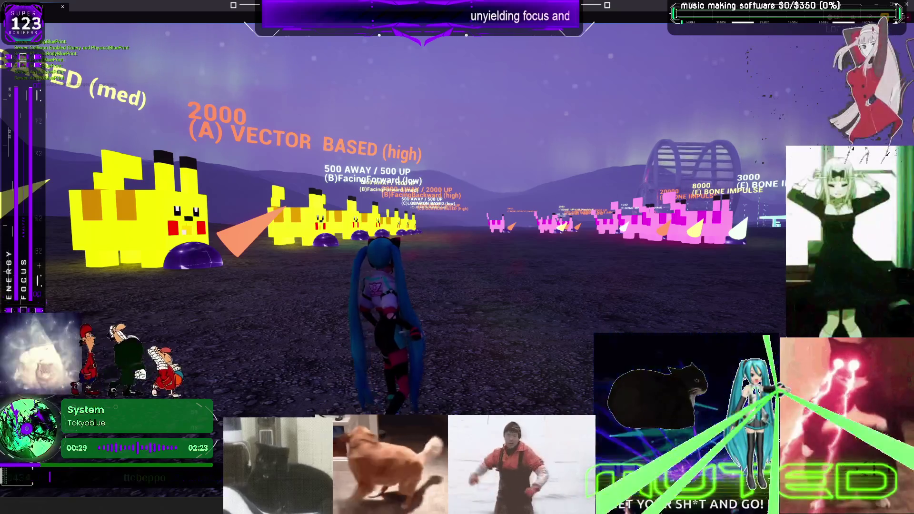
- Run the character past the purple dome and up against the large pink block target
key(w)
key(s)
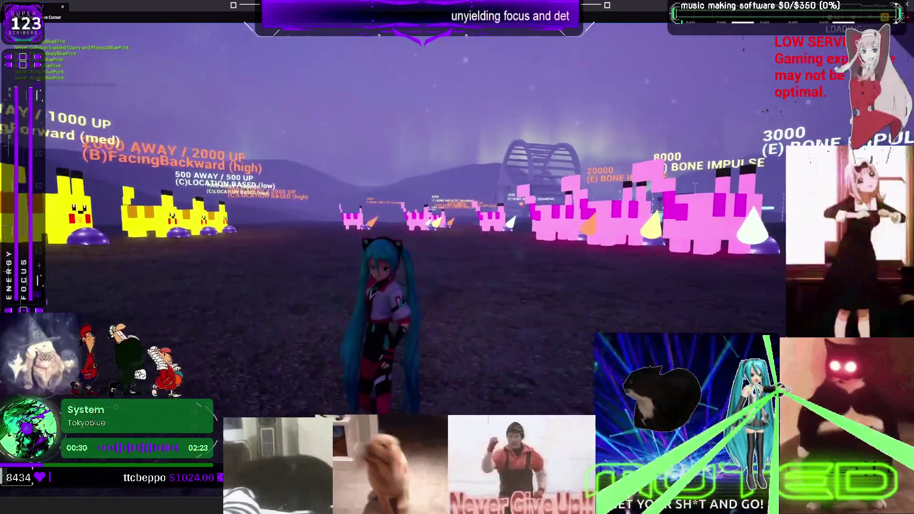
key(w)
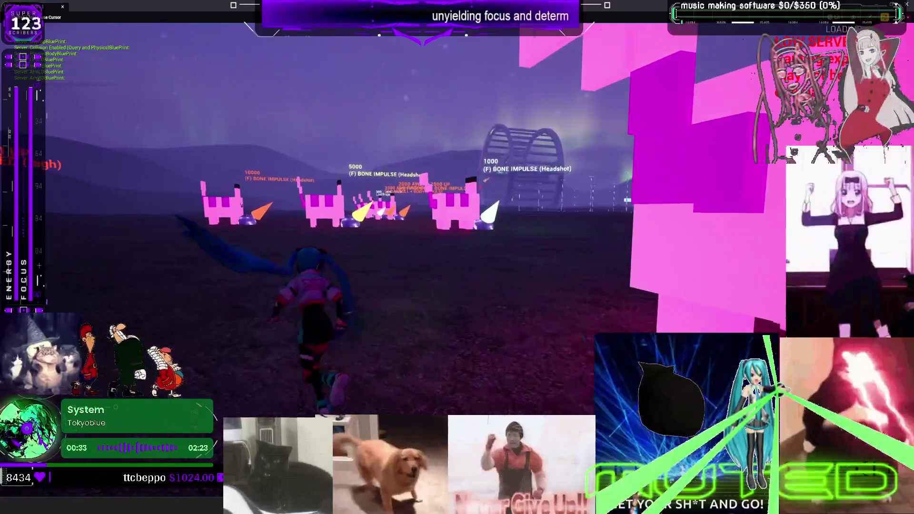
key(w)
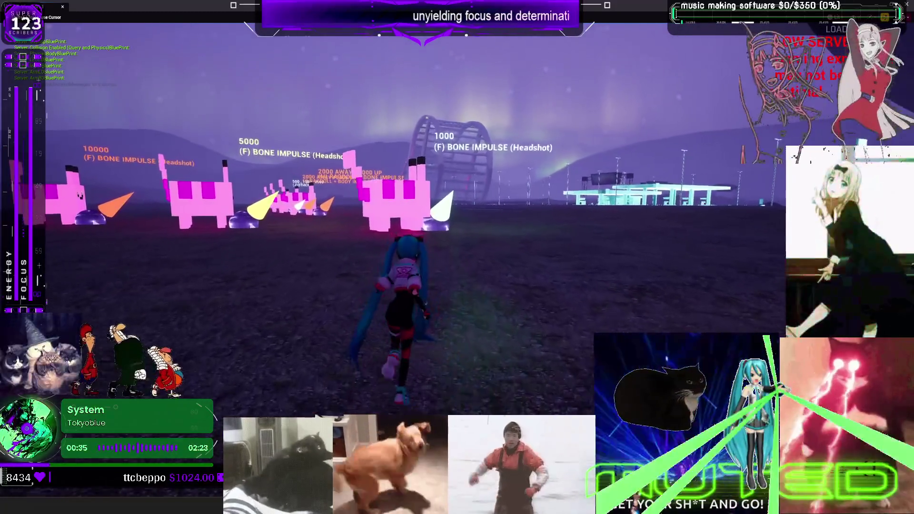
key(w)
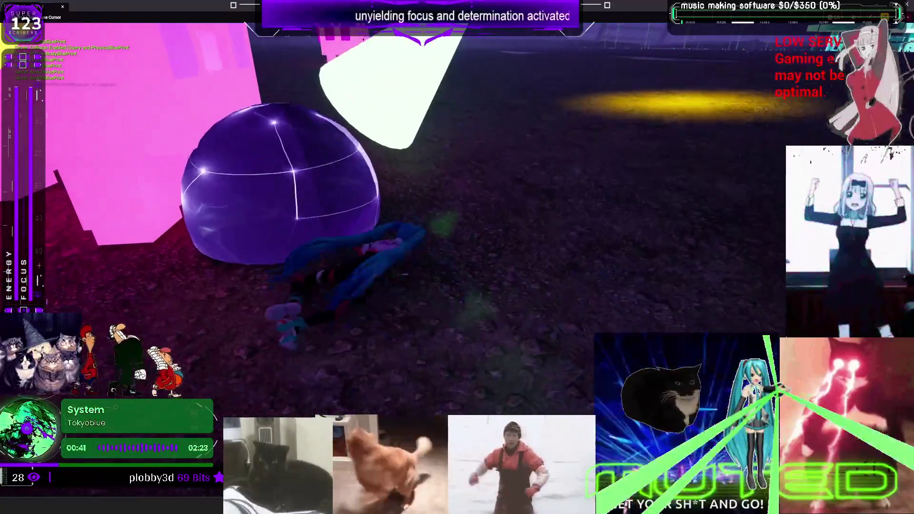
key(w)
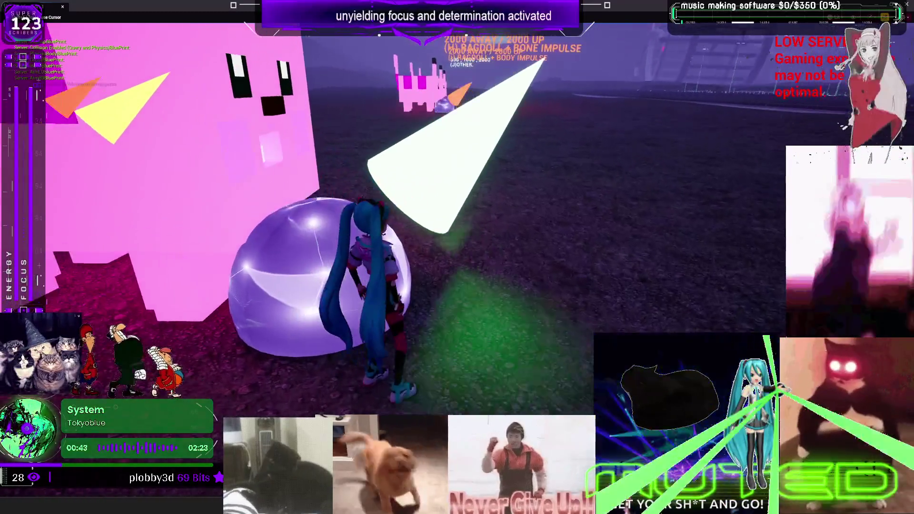
key(w)
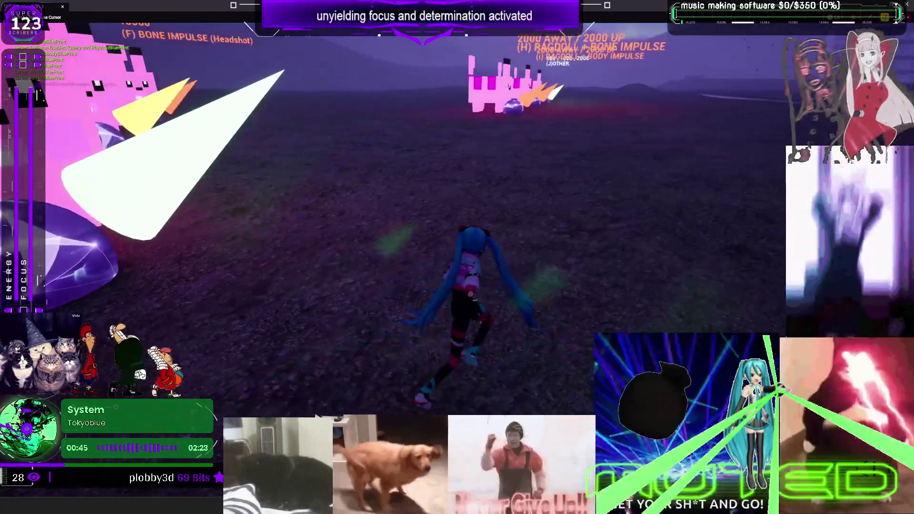
key(w)
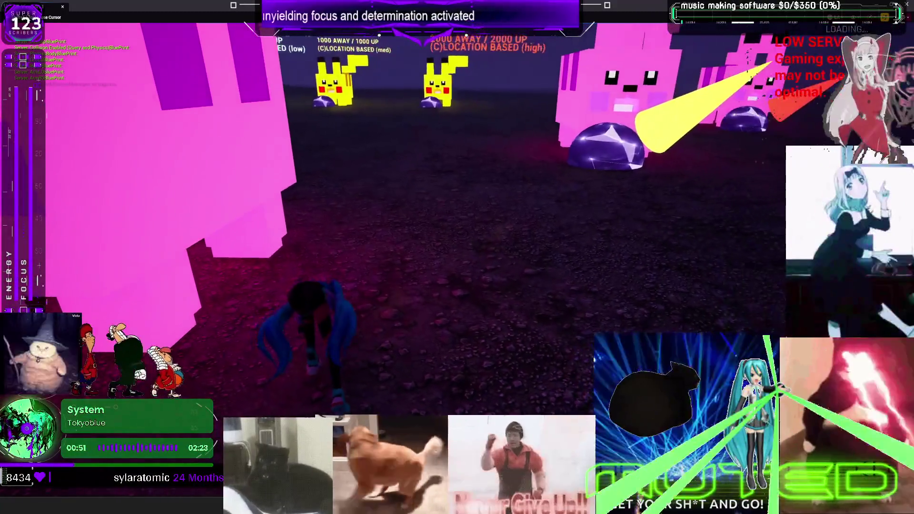
key(w)
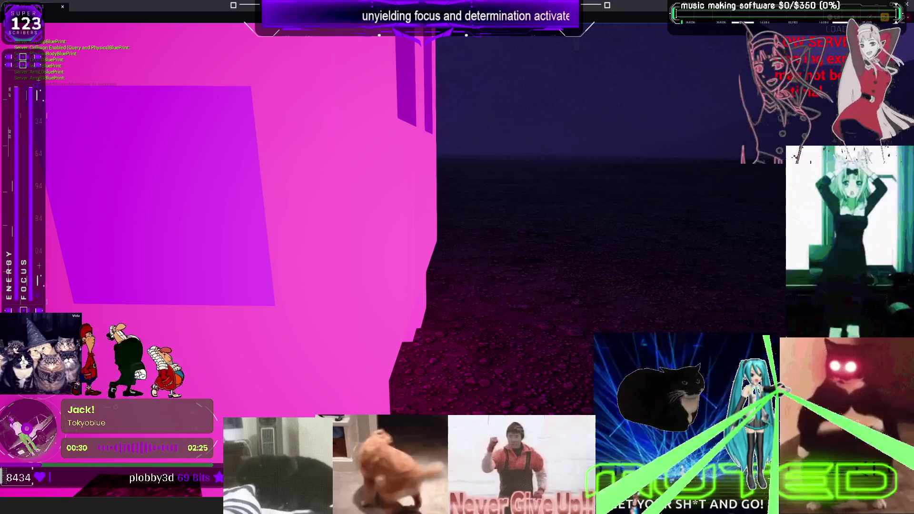
- Regain the game view, then exit Play-In-Editor back to the level editor
click(384, 200)
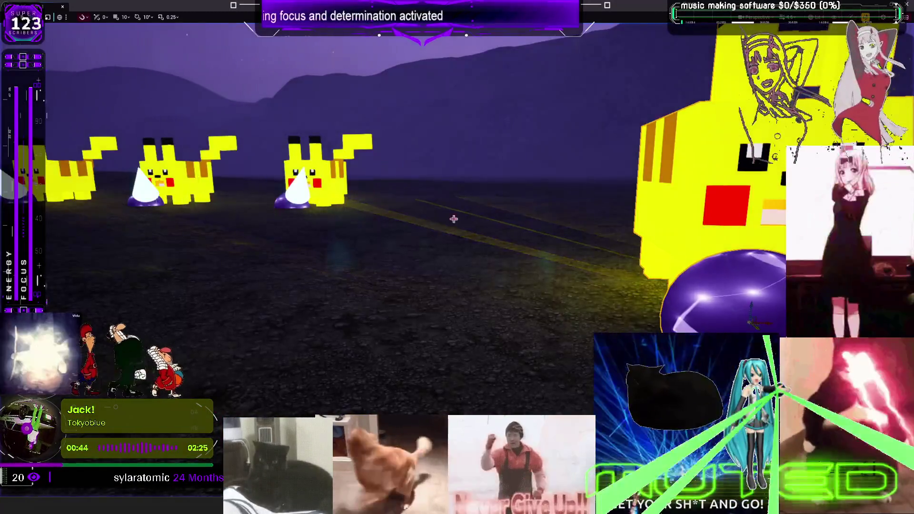
key(Escape)
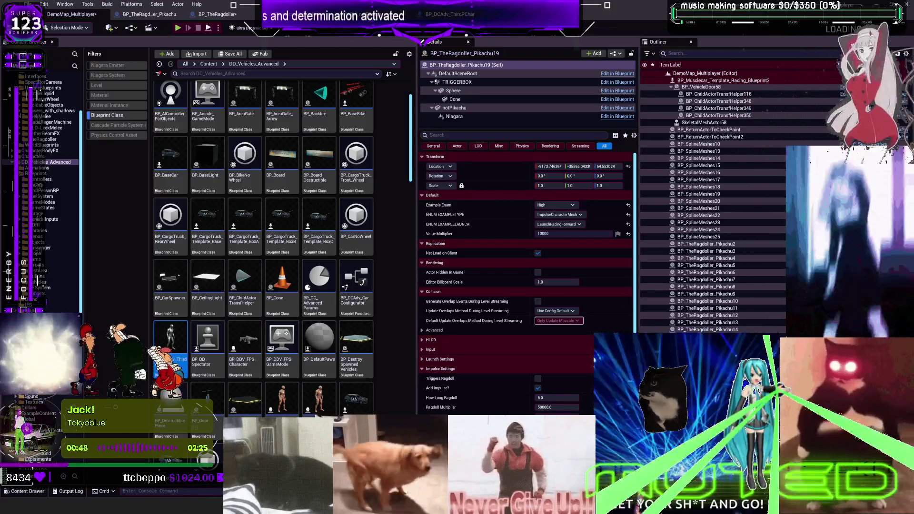
- Set Pikachu12's Value Multiplier to 800 and Pikachu18's to 4000
click(540, 236)
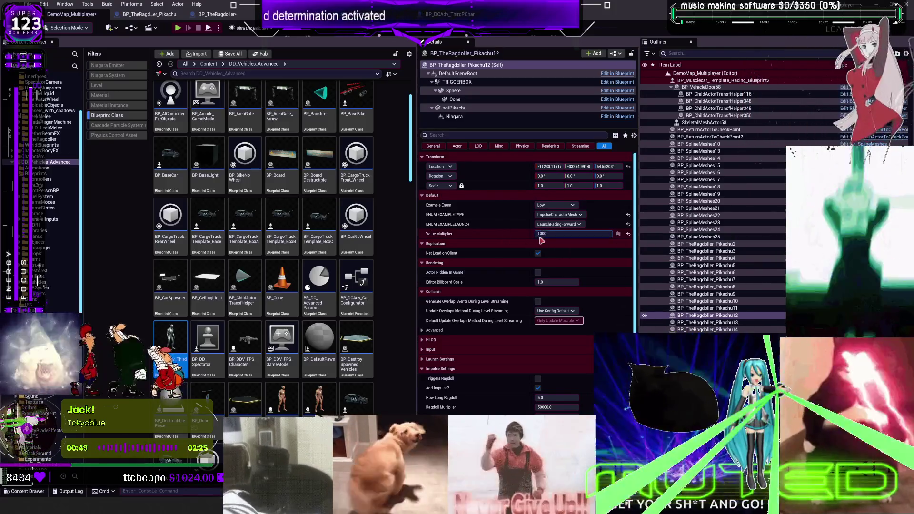
double_click(528, 236)
text(00)
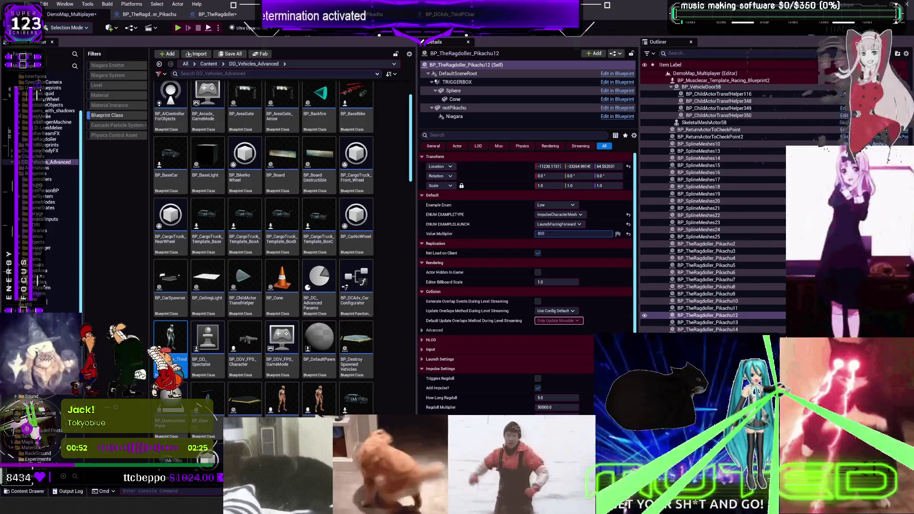
key(Return)
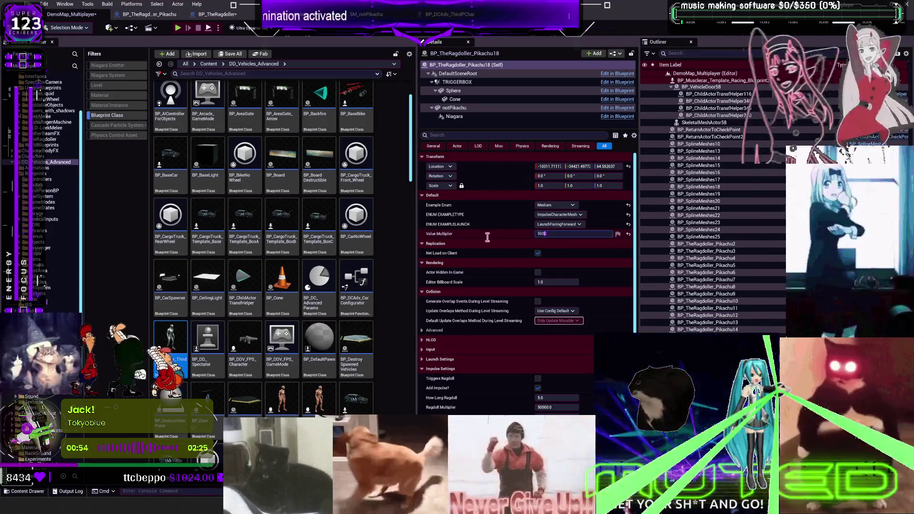
text(4000)
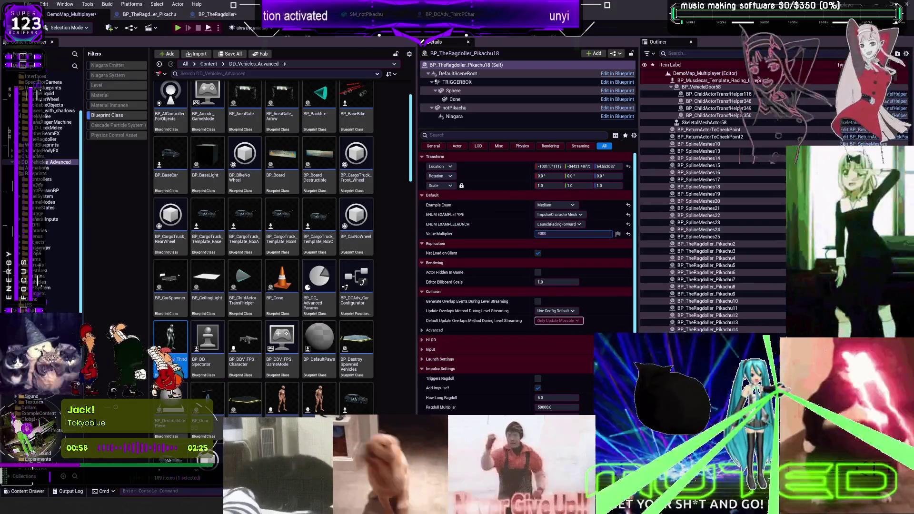
- Check the head-impulse values in BP_TheRagdoller, then return to DemoMap_Multiplayer
click(210, 14)
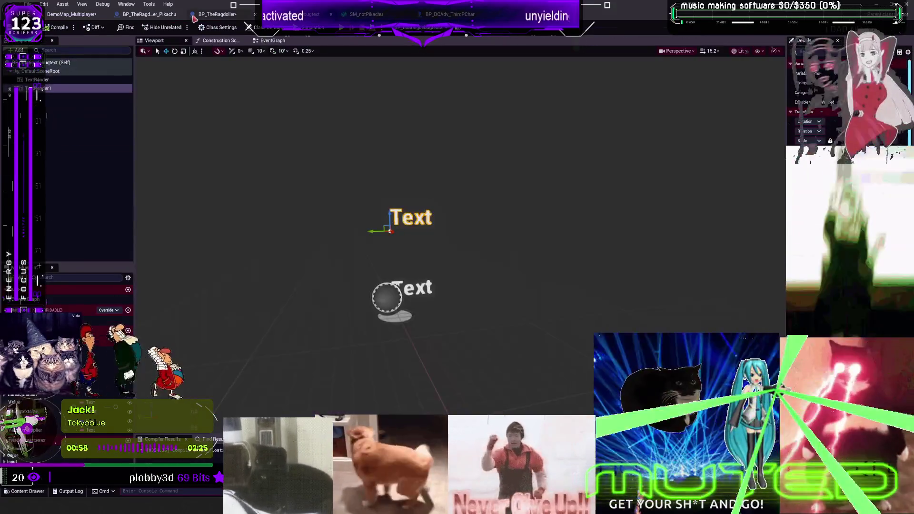
click(200, 14)
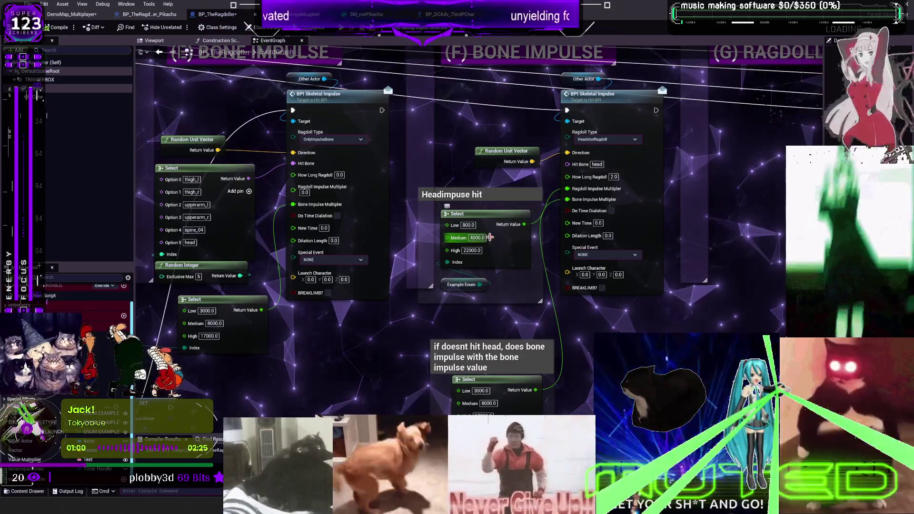
click(84, 16)
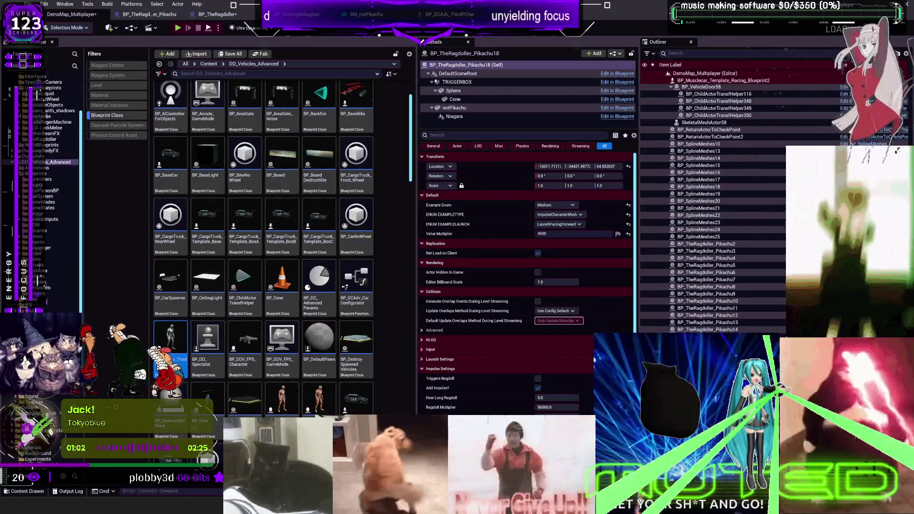
- Enter 22 into Pikachu19's Value Multiplier and start another play-test
click(552, 234)
text(22)
key(Return)
key(alt+p)
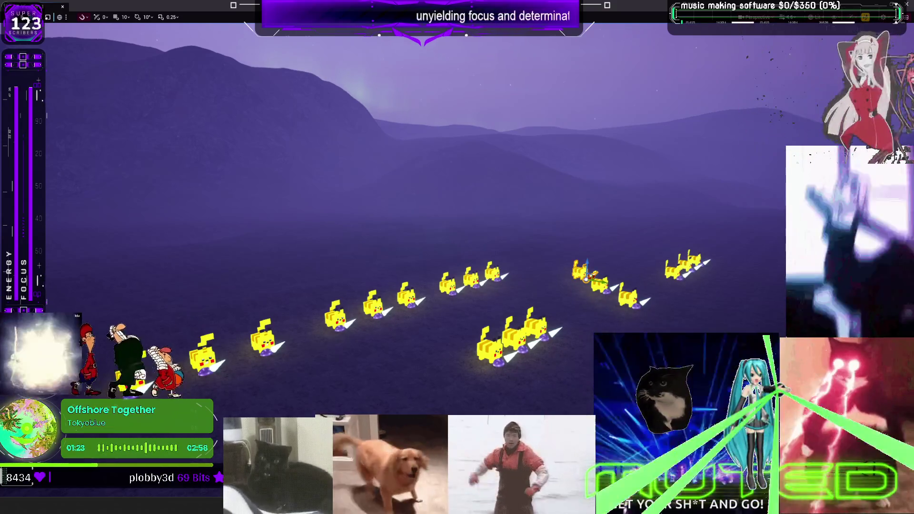
key(alt+Tab)
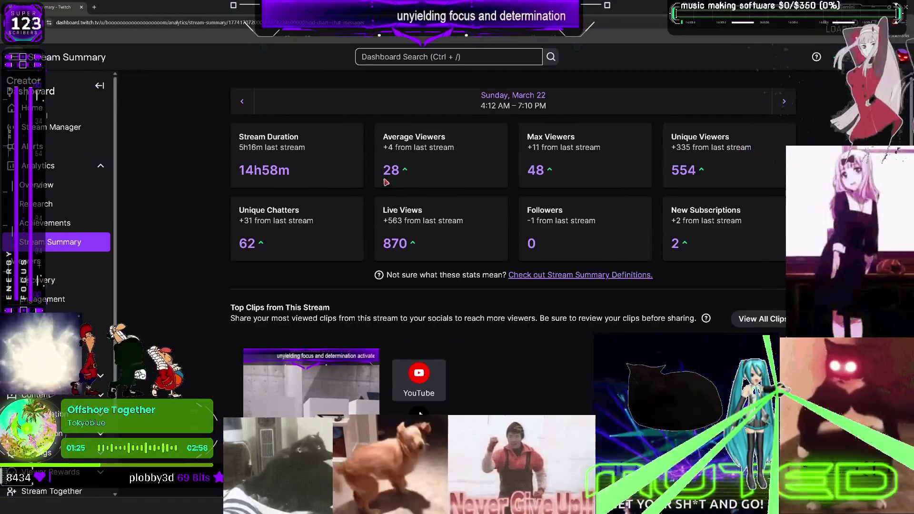
drag(289, 172, 238, 173)
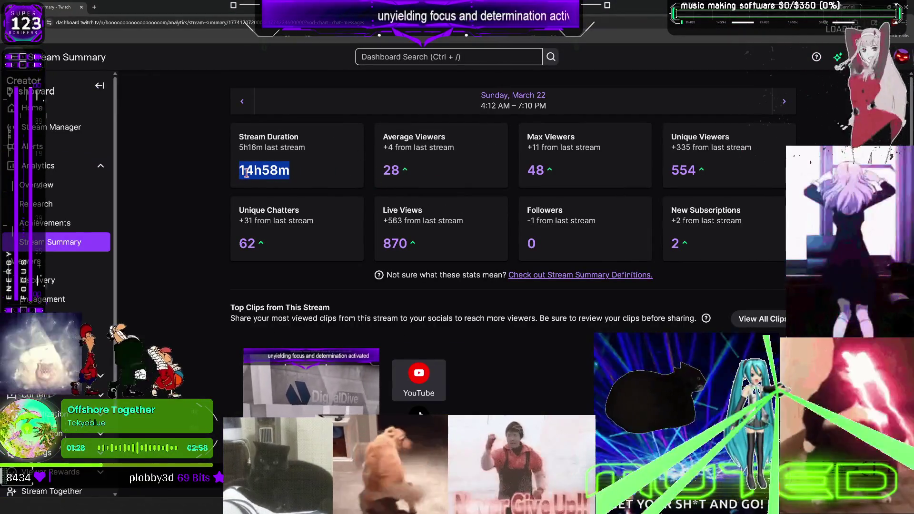
drag(542, 250, 526, 251)
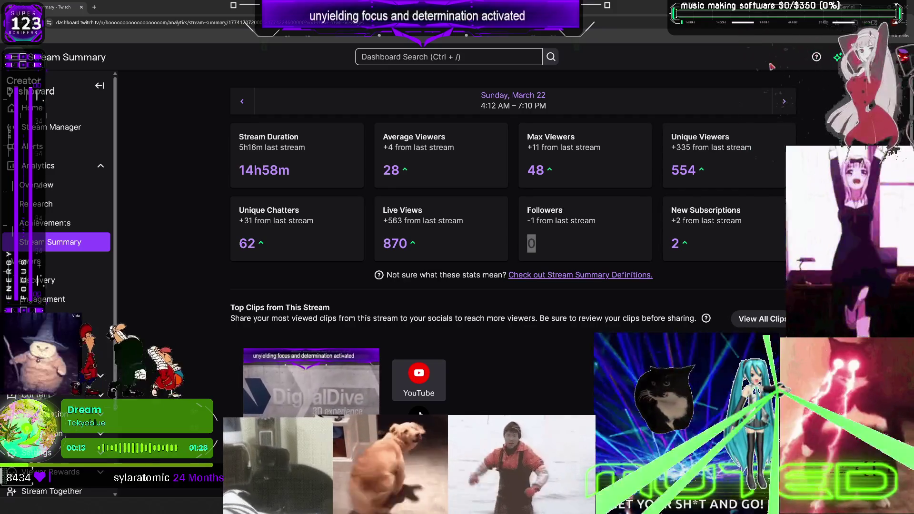
key(alt+Tab)
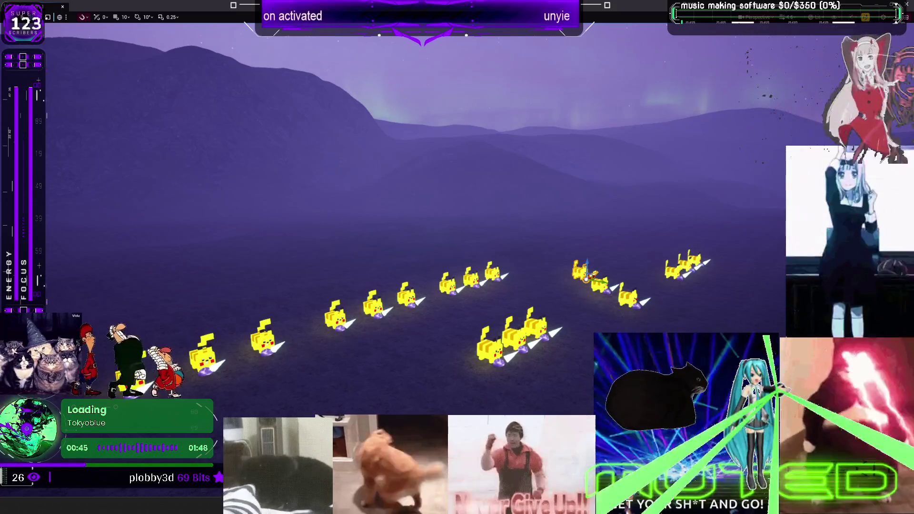
- Run a brief play test, then survey BP_TheRagdoller's (G)–(J) ragdoll sections in the EventGraph
key(alt+p)
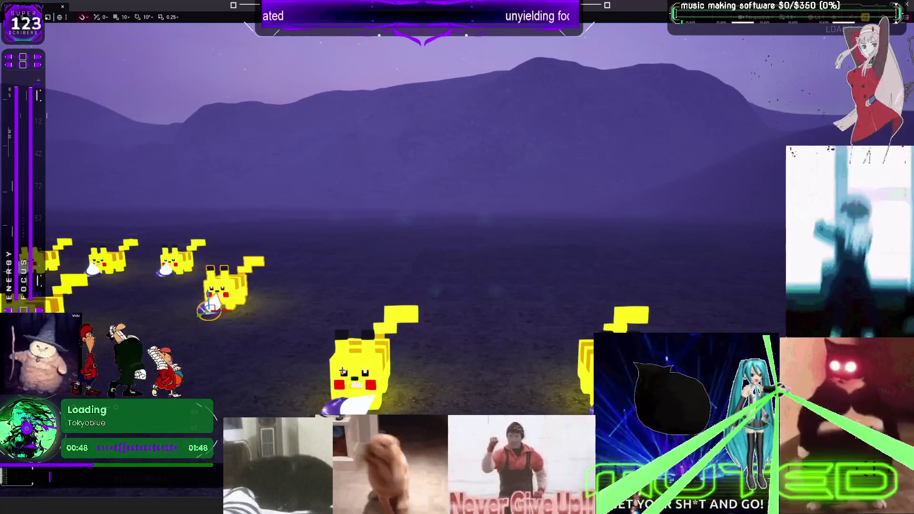
key(Escape)
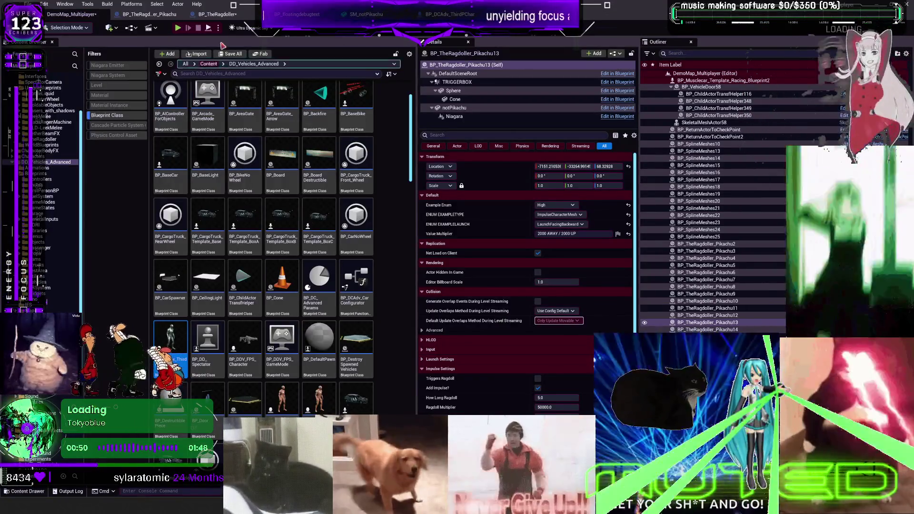
click(217, 14)
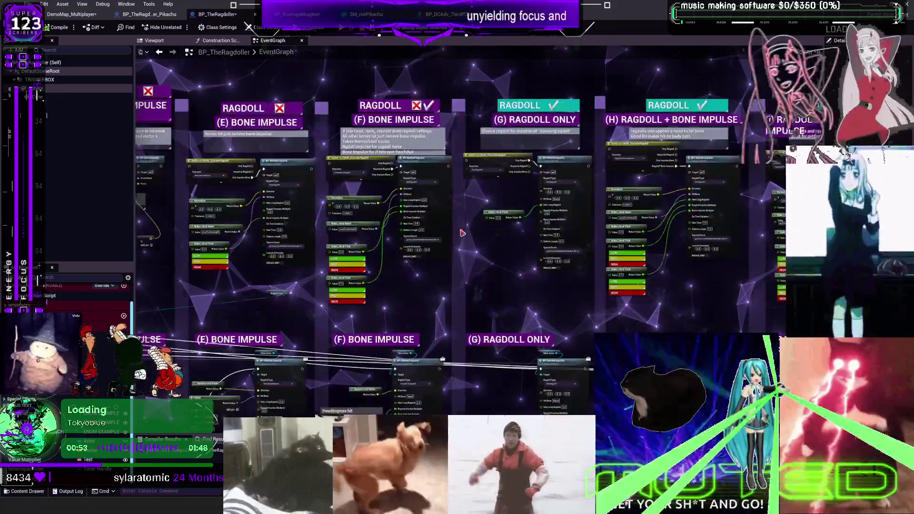
drag(659, 134, 418, 161)
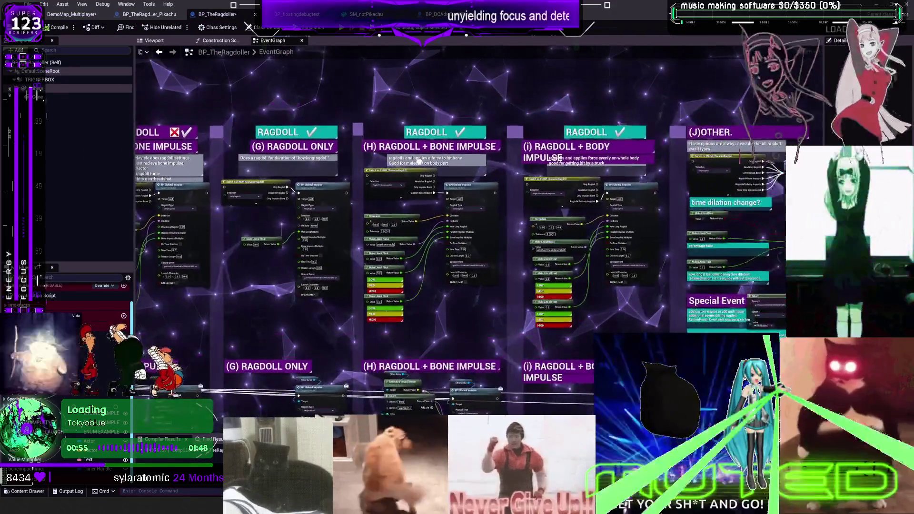
scroll(418, 162, down, 4)
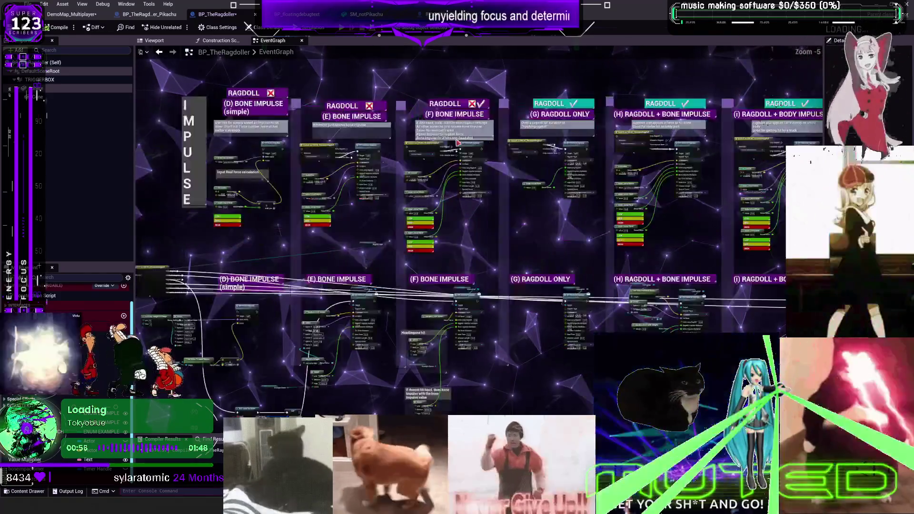
scroll(458, 141, up, 2)
scroll(476, 112, down, 2)
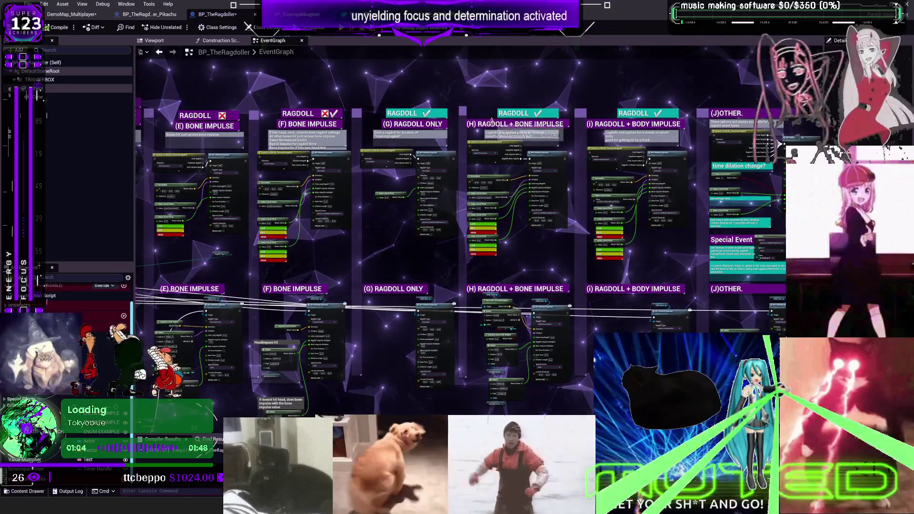
scroll(488, 113, up, 3)
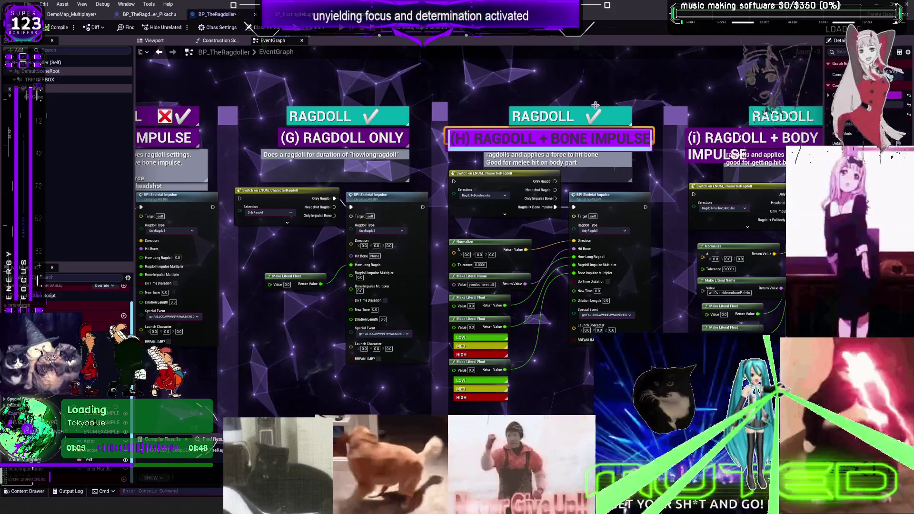
- Move the Headimpulse hit Select and Example Enum nodes into section (H)
drag(627, 205, 591, 418)
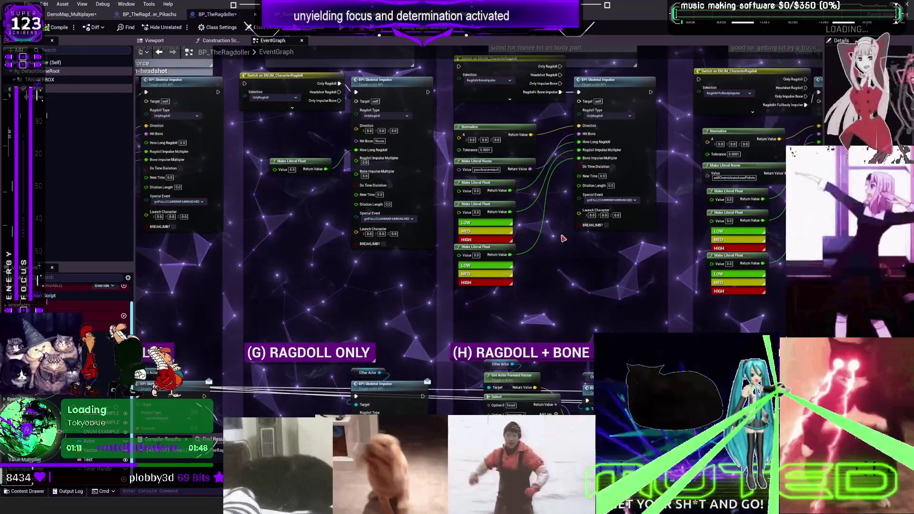
scroll(553, 109, down, 2)
scroll(560, 281, up, 3)
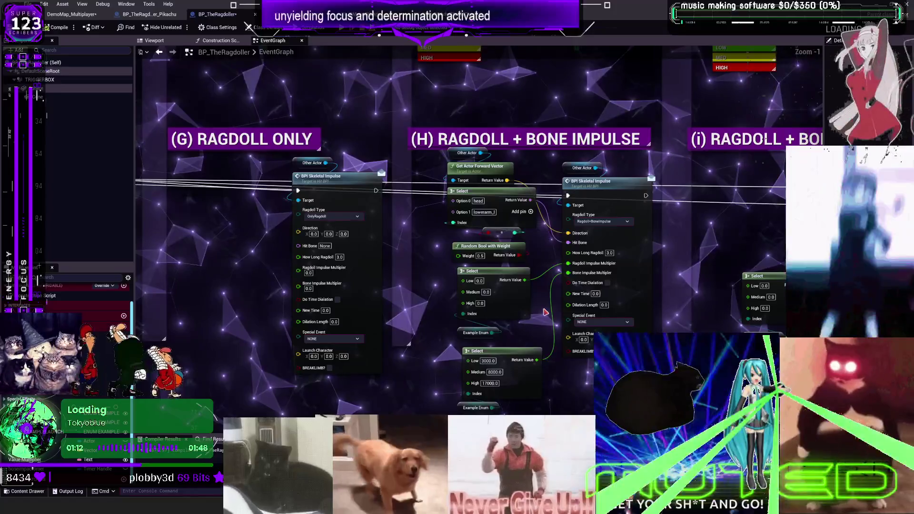
drag(469, 331, 697, 243)
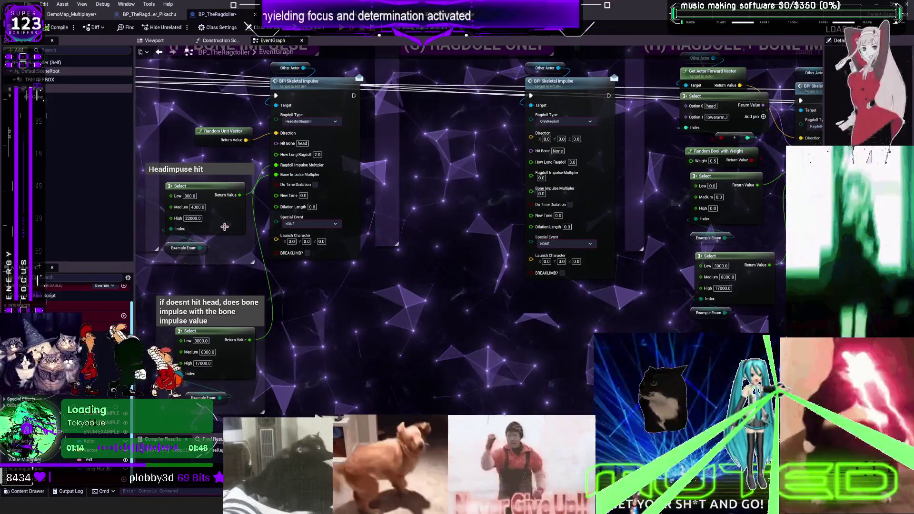
drag(224, 251, 199, 227)
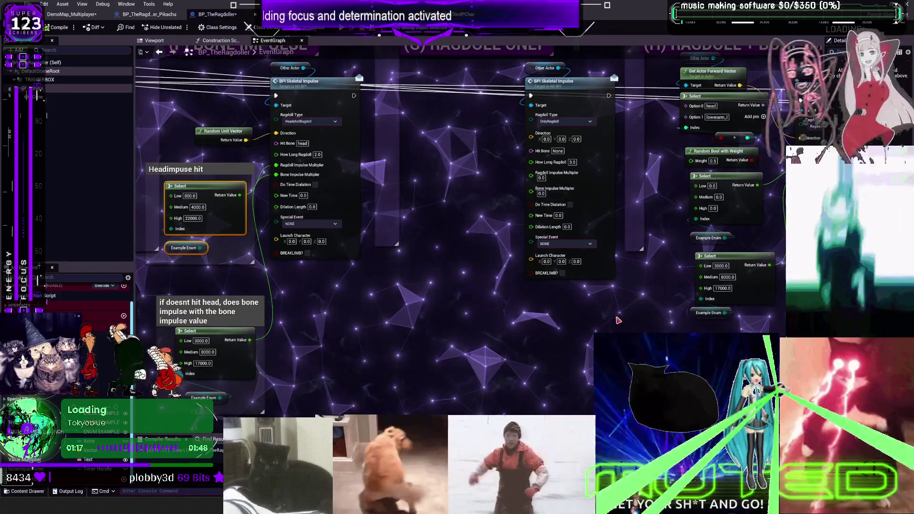
drag(204, 185, 497, 272)
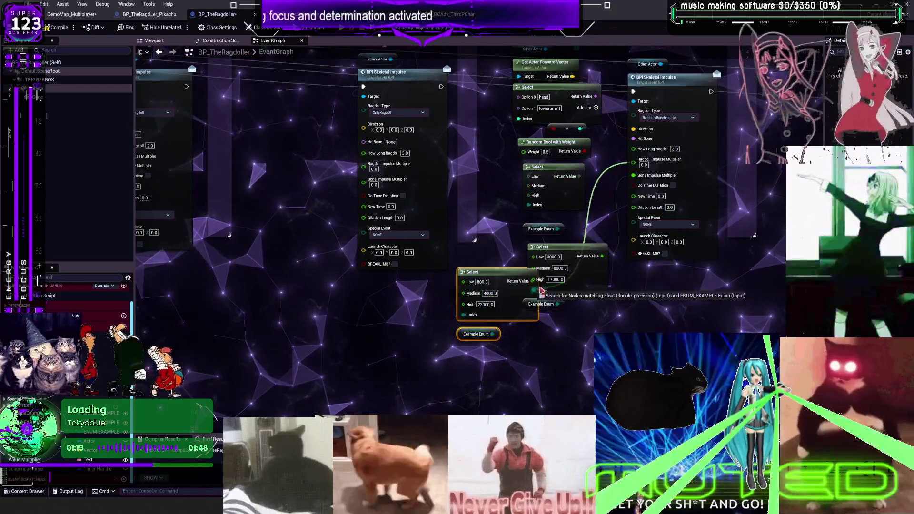
mouse_move(534, 275)
mouse_down()
mouse_move(520, 225)
mouse_move(589, 201)
mouse_move(475, 285)
mouse_up()
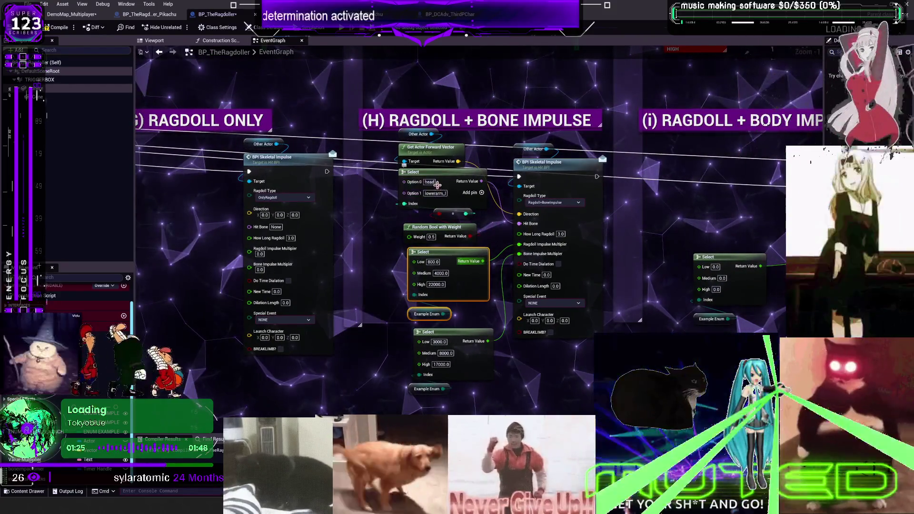
- Set bone Option 0 to thigh_r, add a spine_04 option, and delete Random Bool with Weight
double_click(430, 181)
text(thigh)
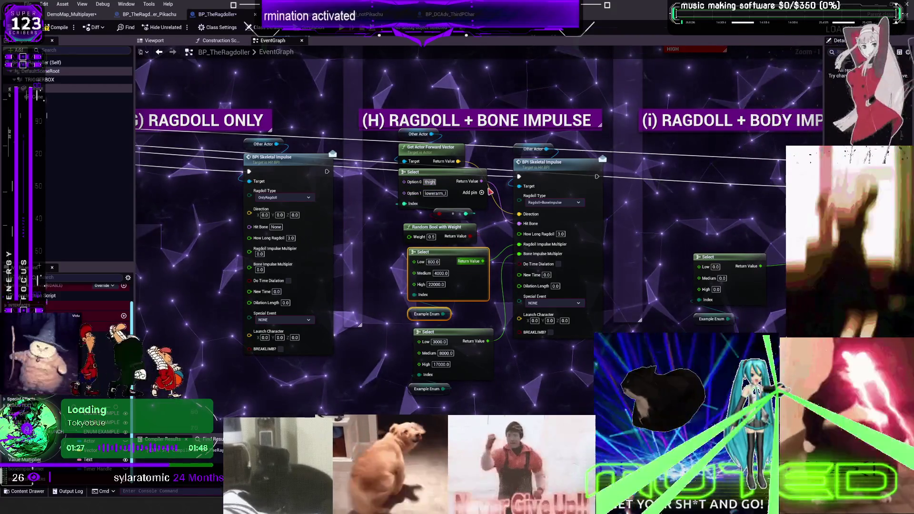
text(_r)
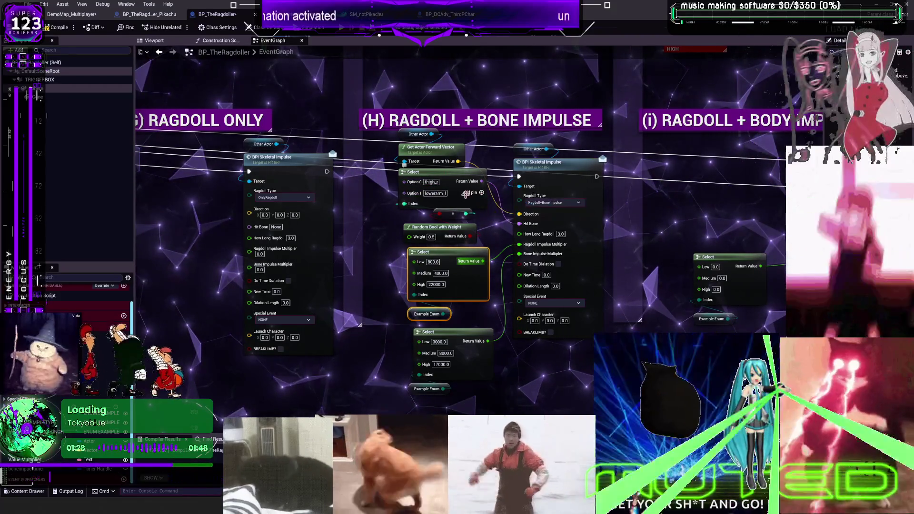
click(467, 192)
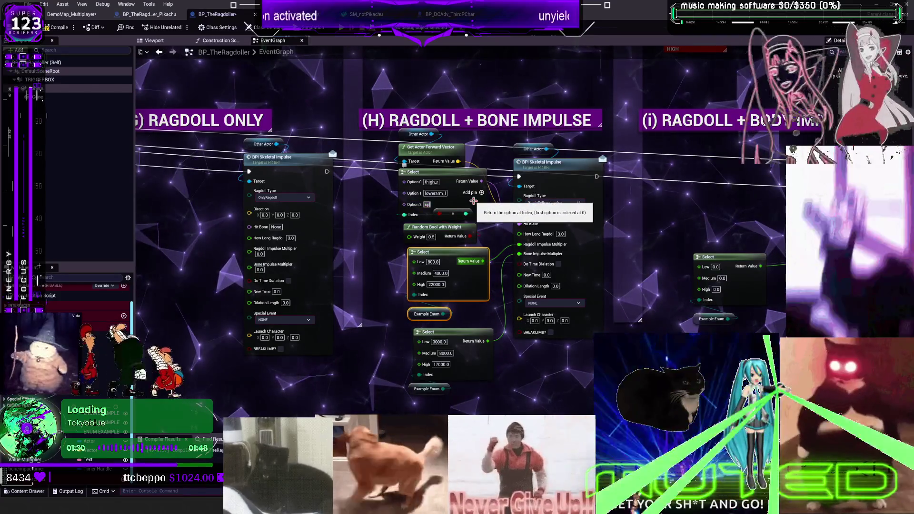
text(ine_04)
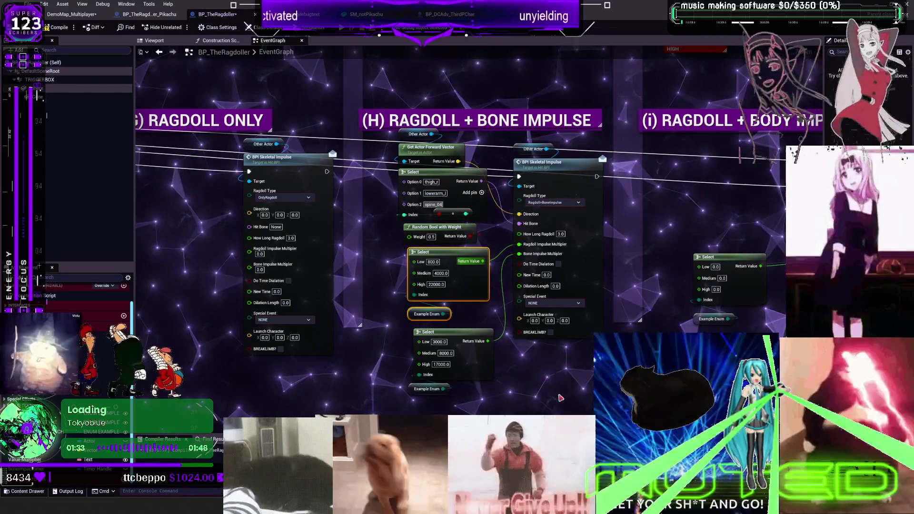
key(Delete)
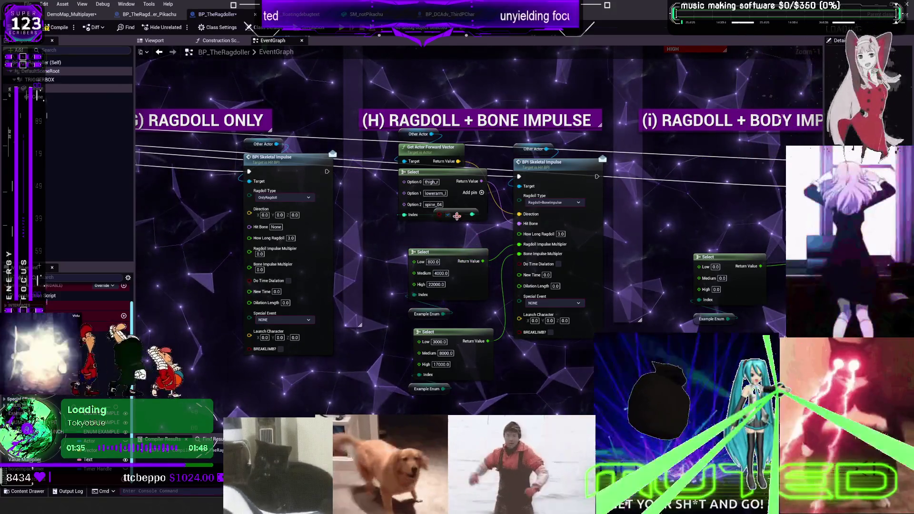
key(shift+1)
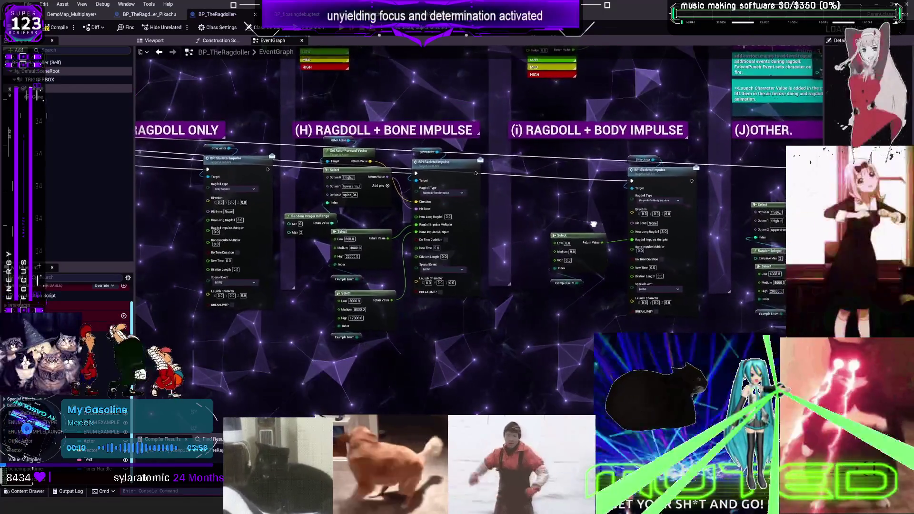
- Wire Break Vector's Y into Make Vector and move the Random Unit Vector chain into section (F)
drag(594, 223, 571, 223)
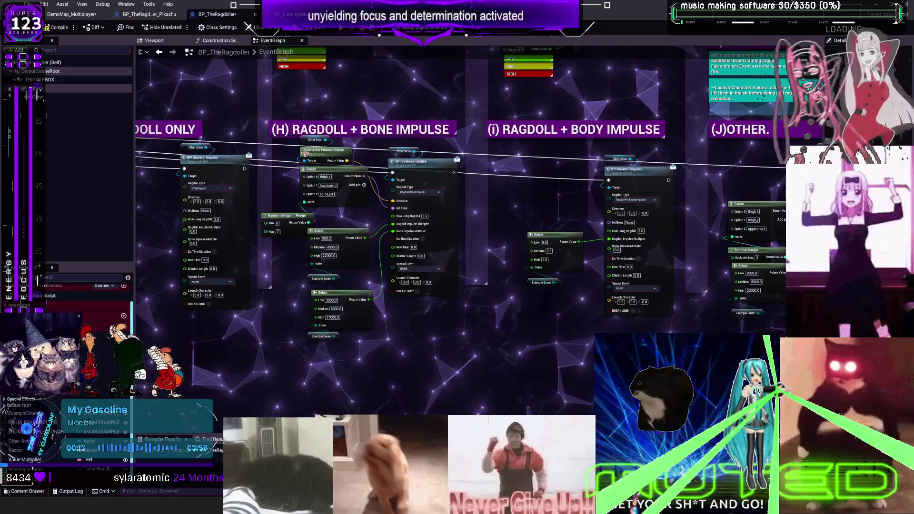
key(ctrl+z)
mouse_move(438, 227)
mouse_down()
mouse_move(431, 245)
mouse_move(453, 251)
mouse_up()
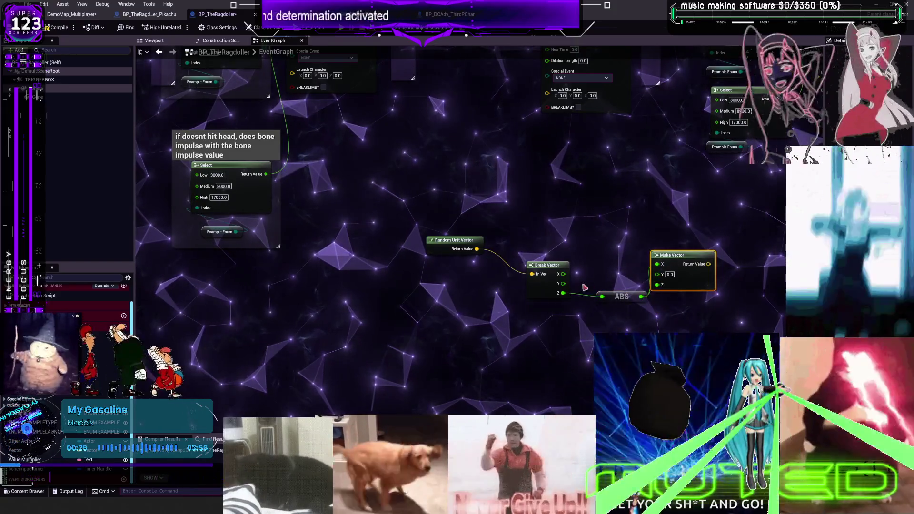
drag(563, 283, 643, 284)
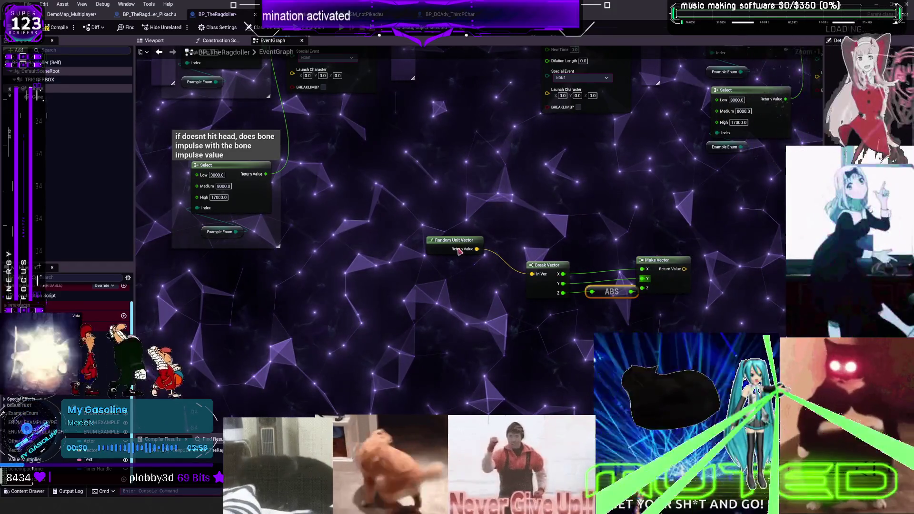
drag(459, 252, 535, 241)
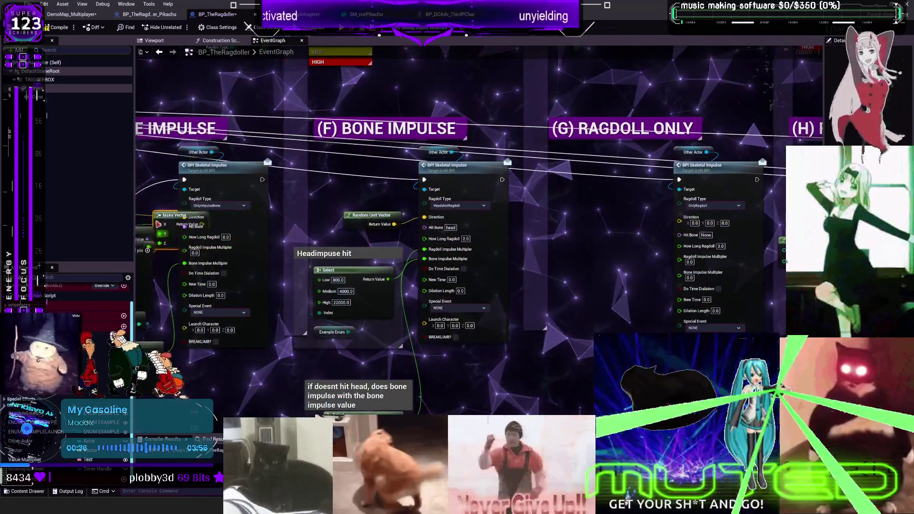
drag(166, 215, 414, 179)
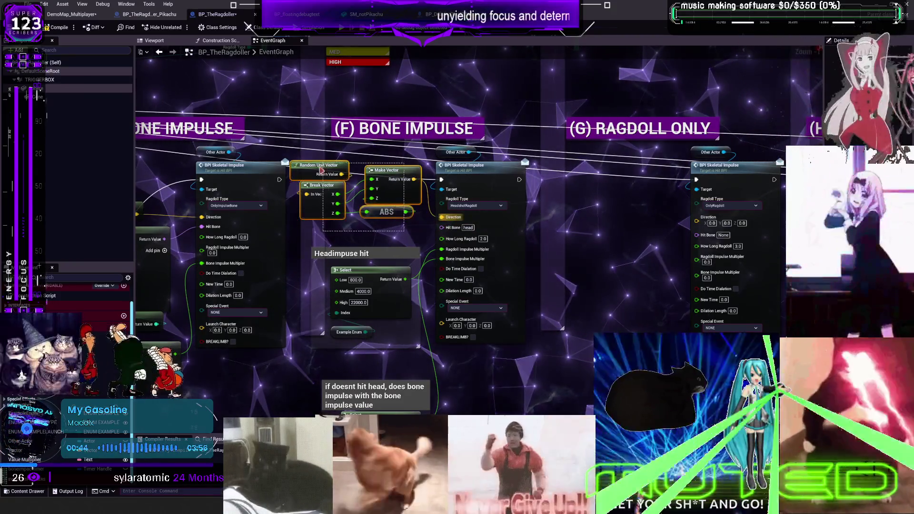
- Paste the Random Unit Vector/Break/ABS/Make Vector nodes into the (i) Body Impulse section
drag(280, 238, 426, 197)
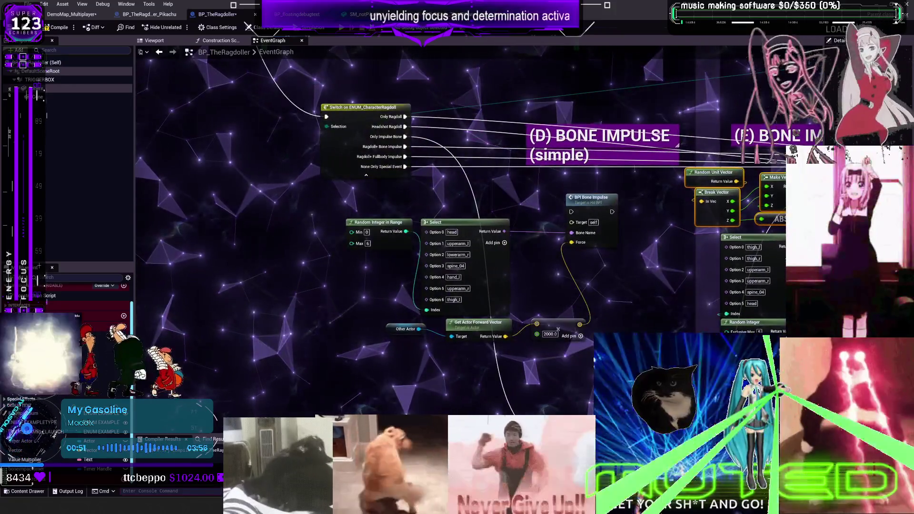
mouse_move(880, 254)
mouse_down()
mouse_move(119, 255)
mouse_move(567, 254)
mouse_up()
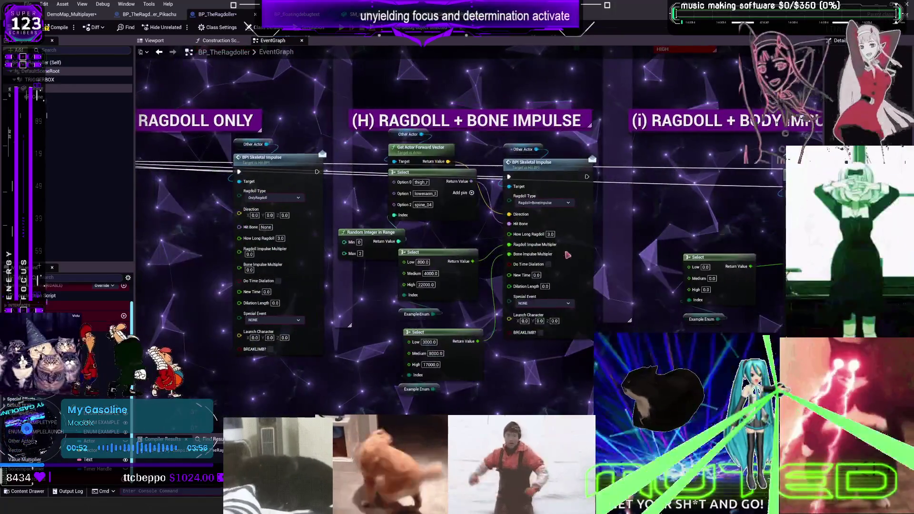
drag(441, 143, 396, 228)
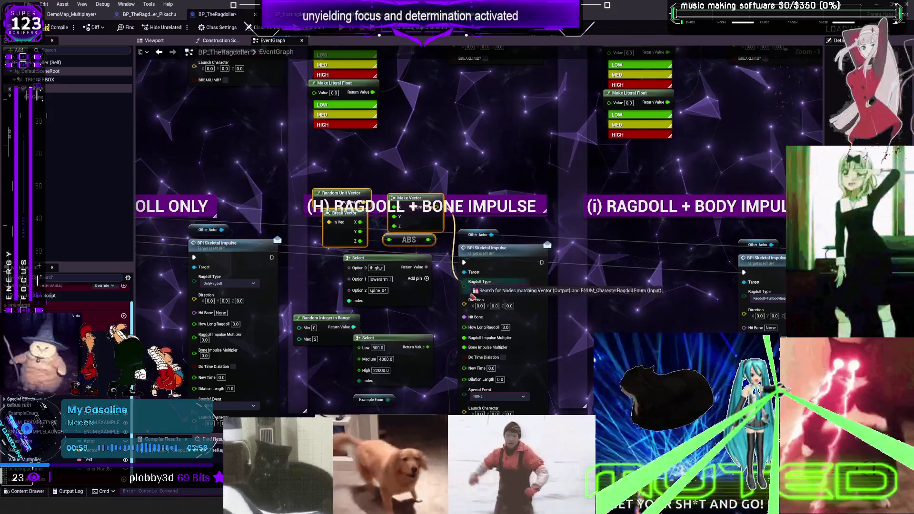
drag(762, 268, 438, 214)
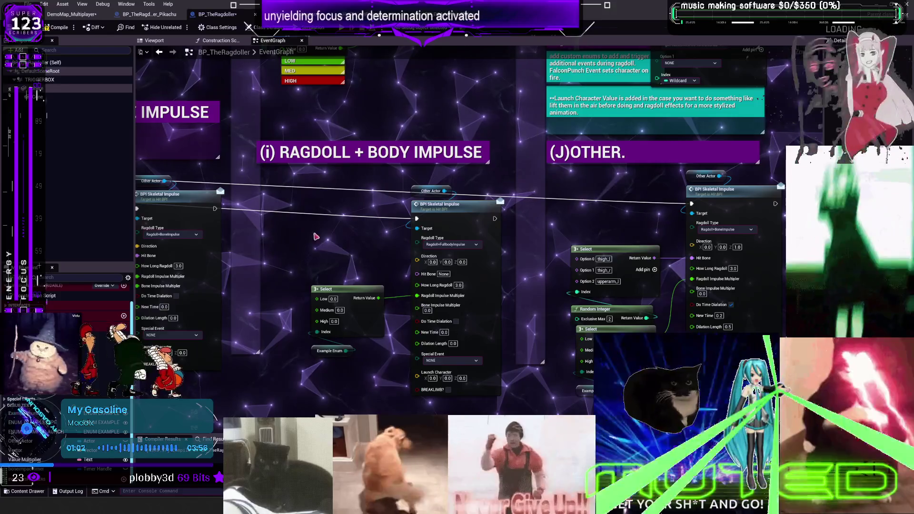
key(ctrl+v)
mouse_move(652, 218)
mouse_down()
mouse_move(599, 225)
mouse_move(805, 206)
mouse_up()
- Copy the 800/4000/22000 Select node into section (i) and feed it into Ragdoll Impulse Multiplier
drag(238, 326, 352, 263)
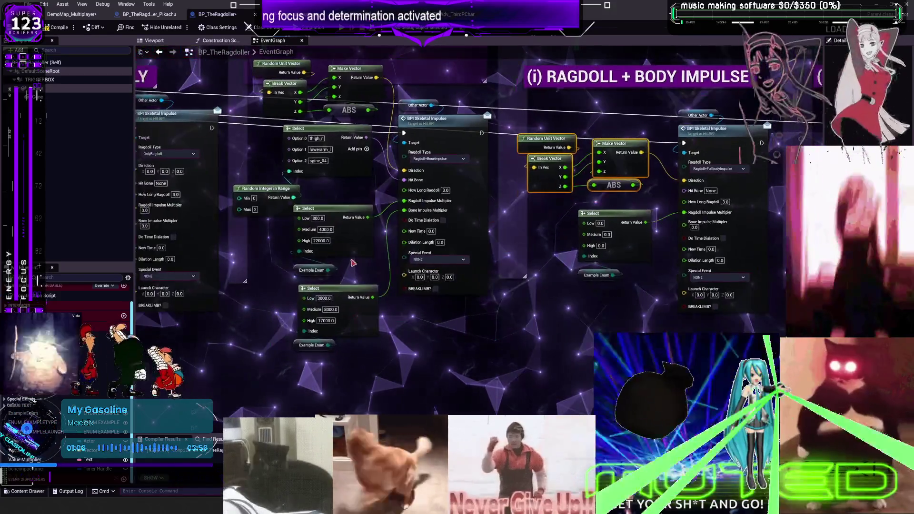
click(356, 247)
key(ctrl+c)
key(ctrl+v)
mouse_move(599, 324)
mouse_down()
mouse_move(509, 333)
mouse_move(522, 248)
mouse_move(512, 211)
mouse_up()
drag(576, 221, 596, 224)
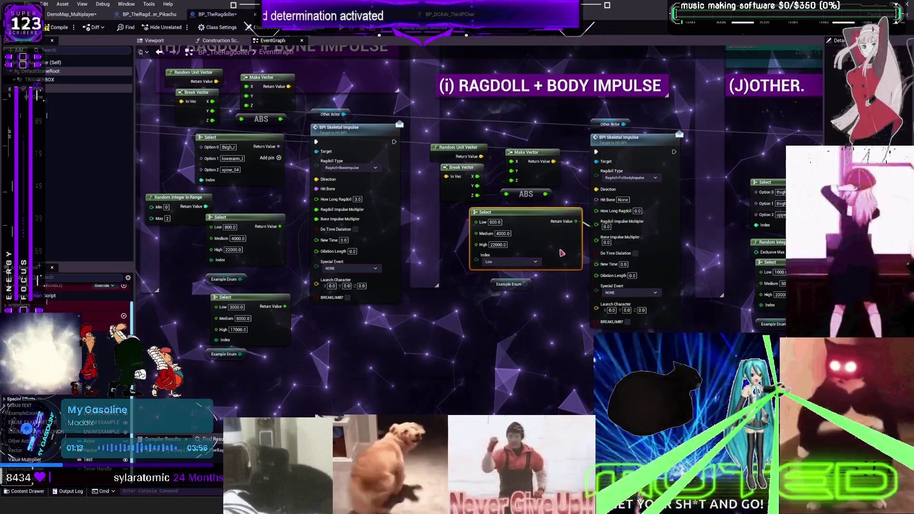
drag(545, 221, 596, 221)
scroll(536, 253, down, 1)
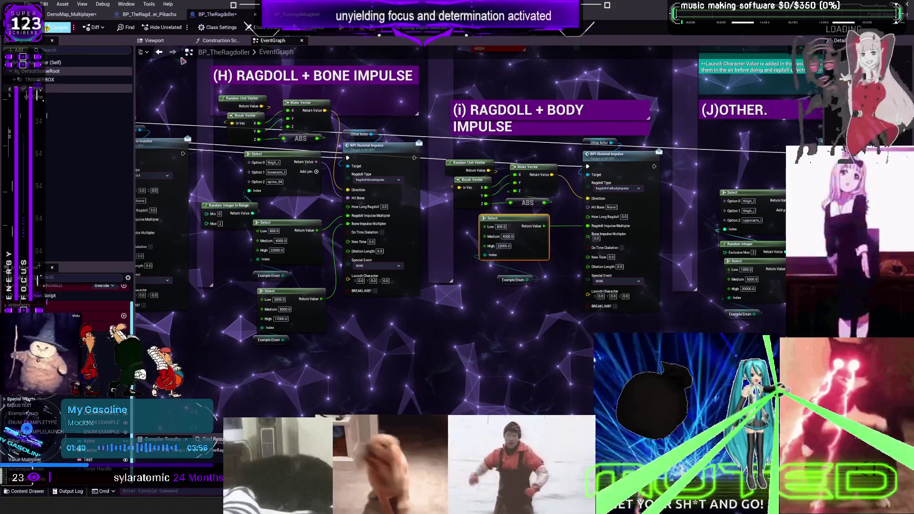
scroll(569, 247, down, 5)
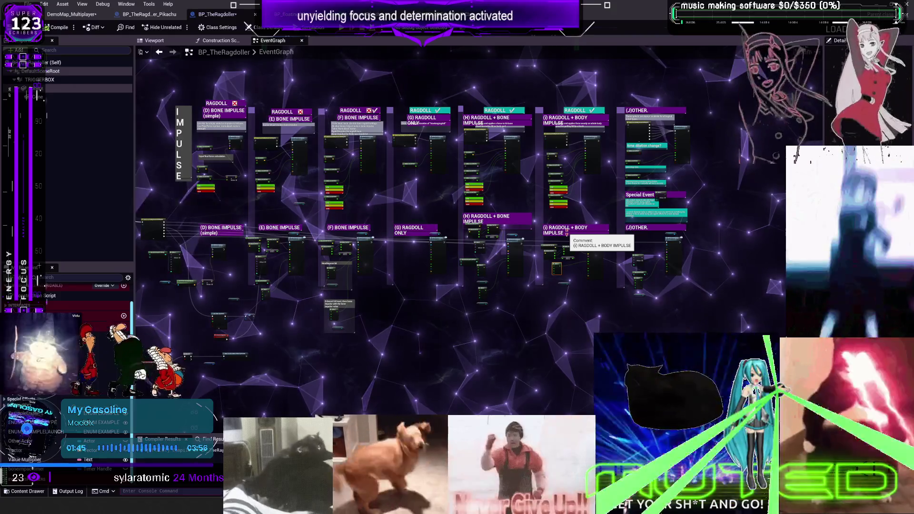
- Zoom out of the EventGraph and switch back to the DemoMap_Multiplayer level tab
scroll(464, 222, up, 5)
click(540, 200)
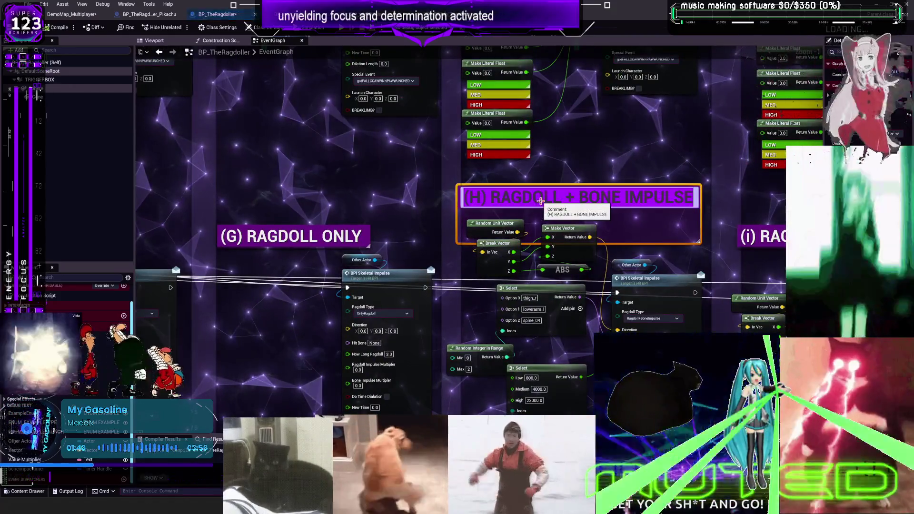
click(428, 171)
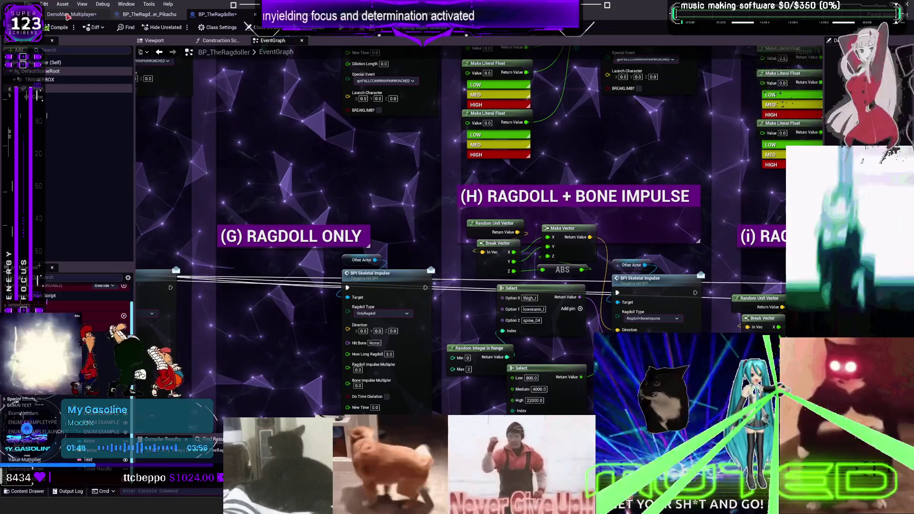
click(68, 15)
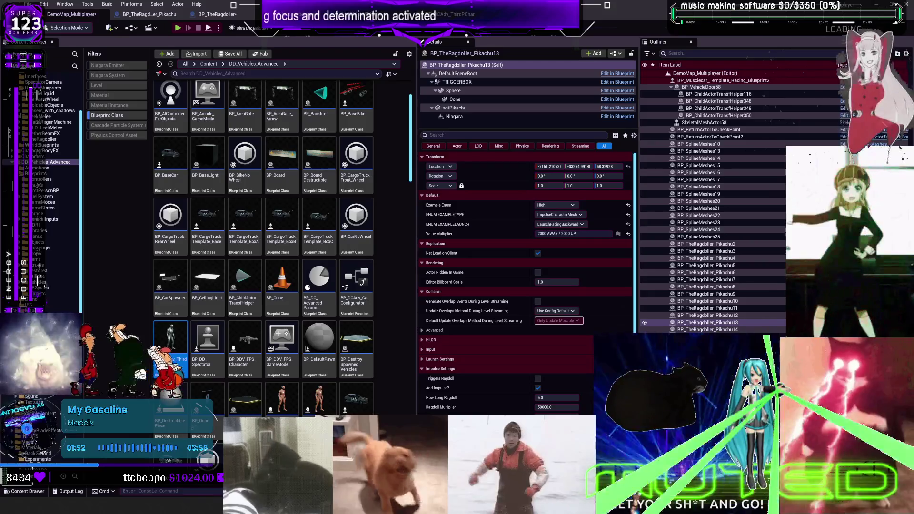
key(Delete)
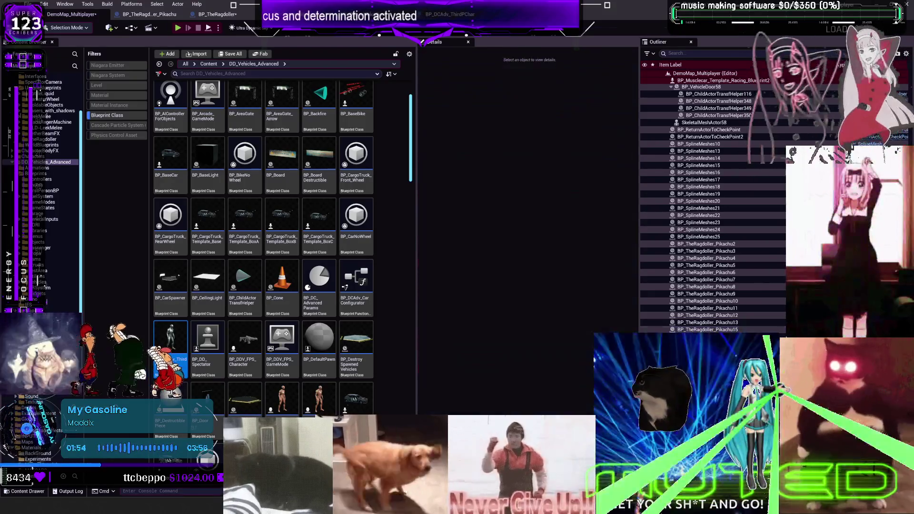
- Give Pikachu13 a Low Example Enum and the LaunchFacingBackward launch type
click(707, 323)
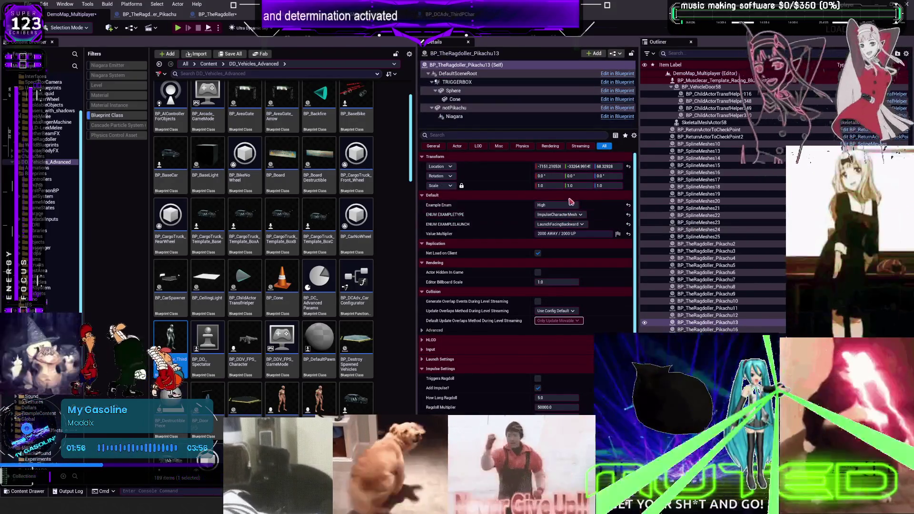
click(569, 206)
click(561, 219)
click(565, 214)
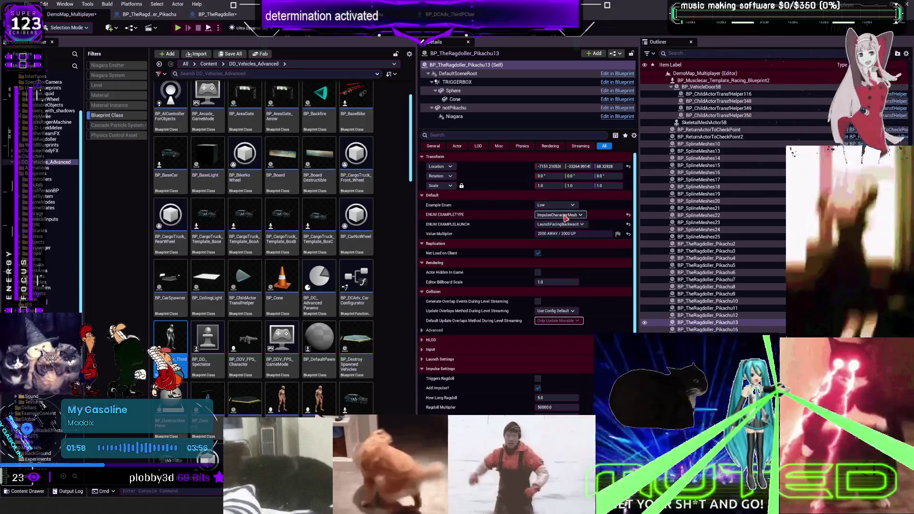
click(565, 216)
click(561, 224)
click(564, 233)
scroll(581, 362, down, 5)
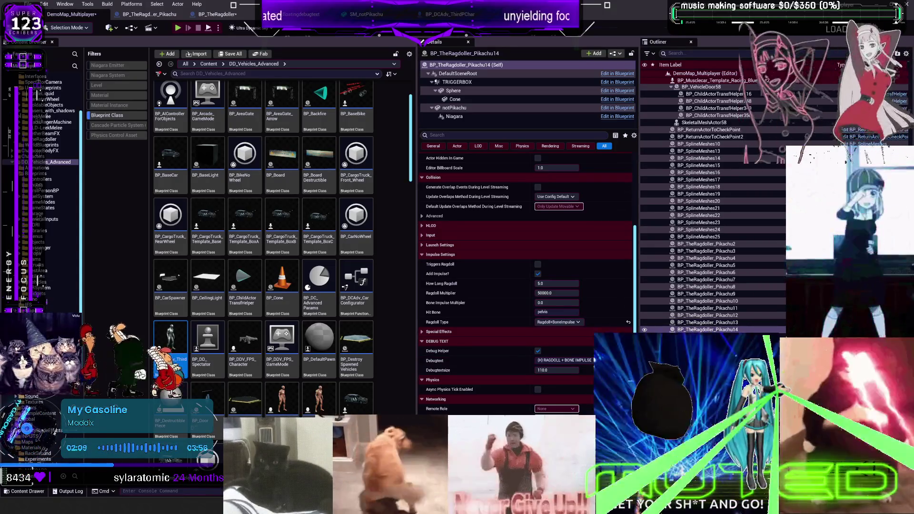
scroll(521, 257, up, 5)
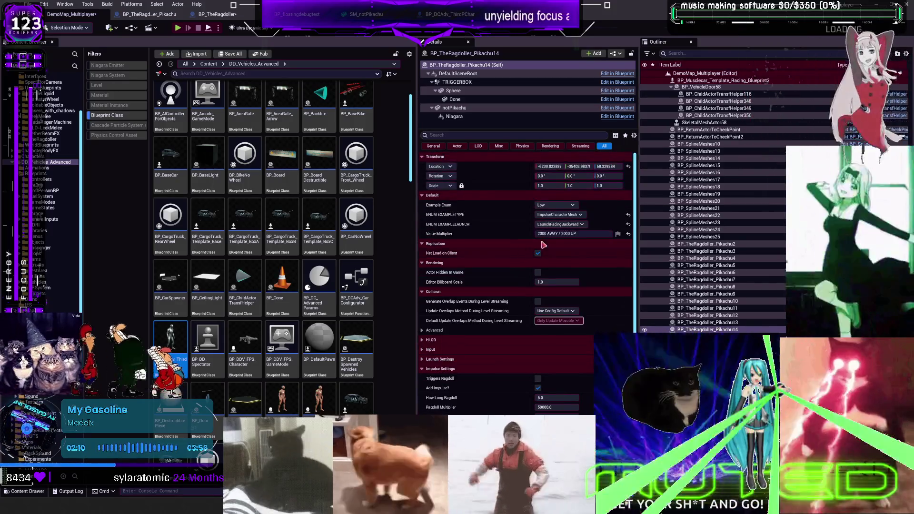
- Set Pikachu15's Example Enum to High and start a play-test
click(559, 206)
click(552, 220)
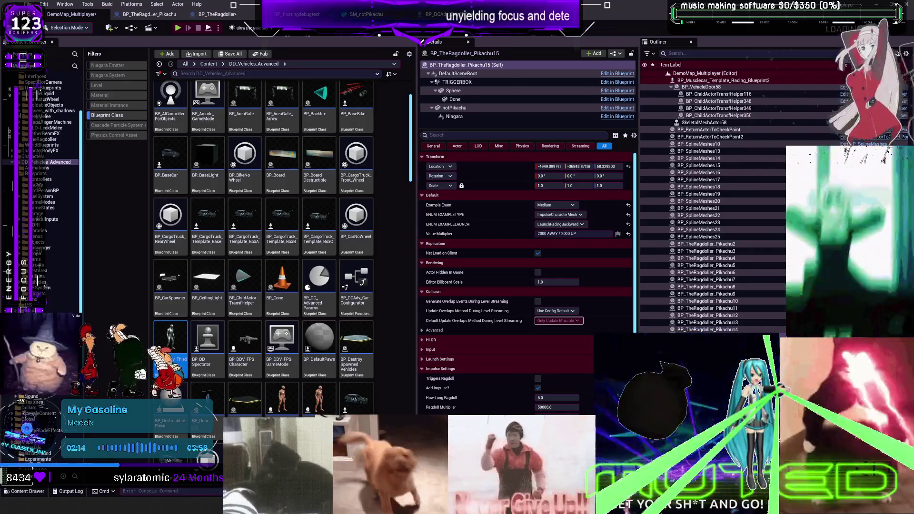
click(559, 205)
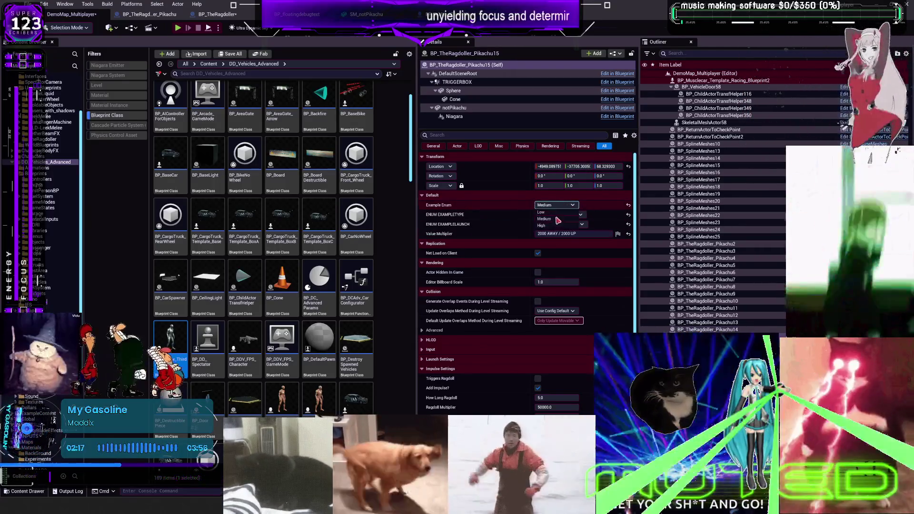
click(555, 227)
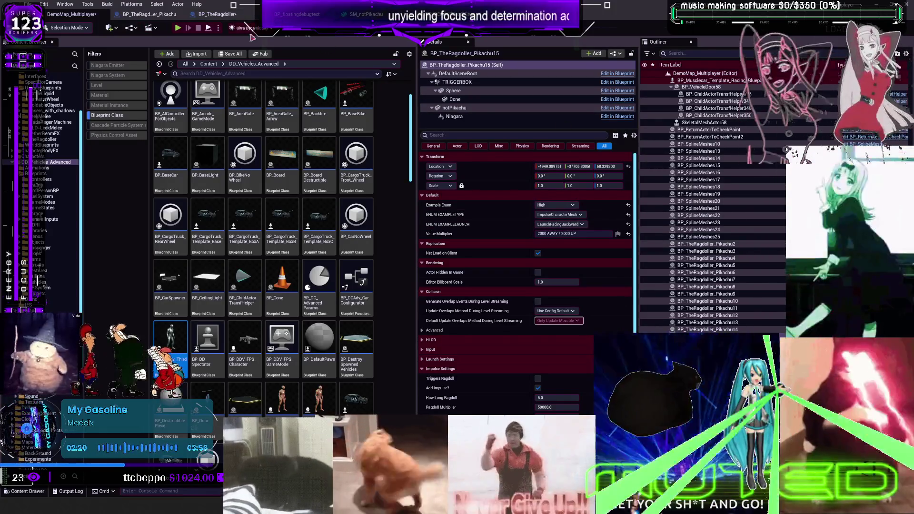
click(178, 28)
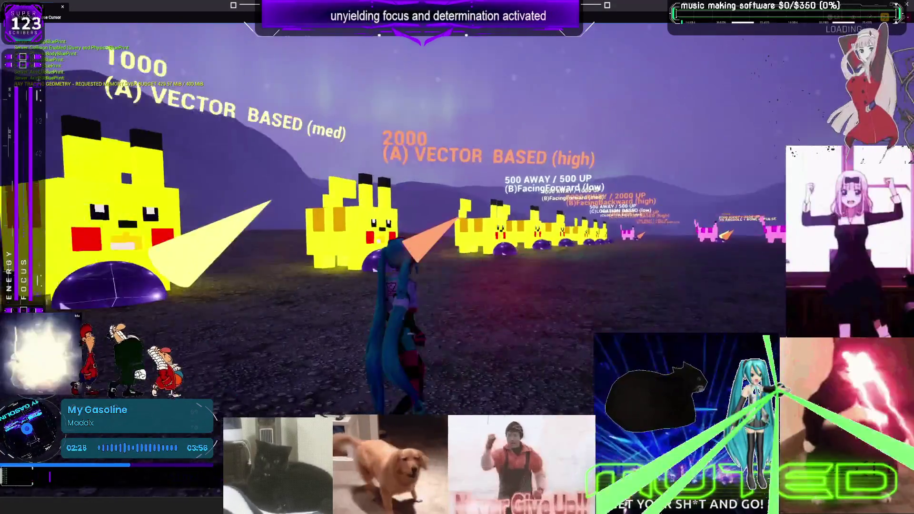
- Run the character across the field, charge into the large pink ragdoll target, then head back
key(w)
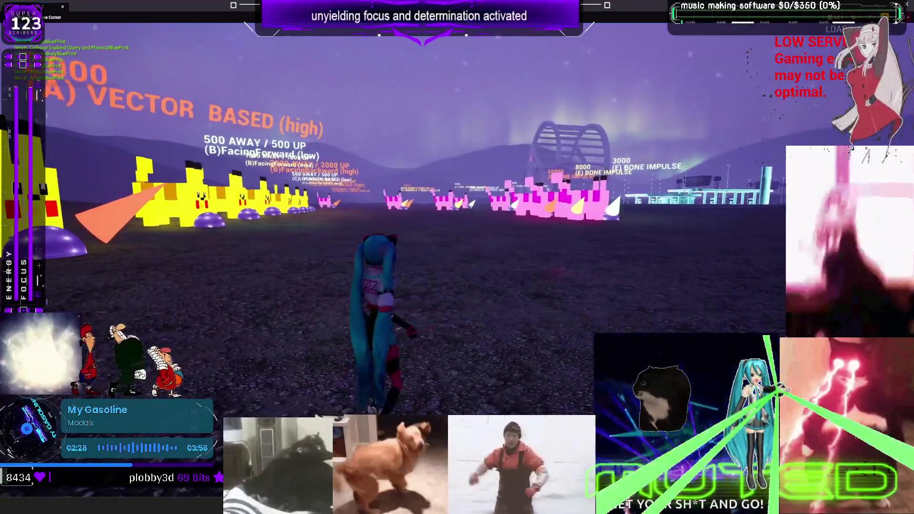
key(w)
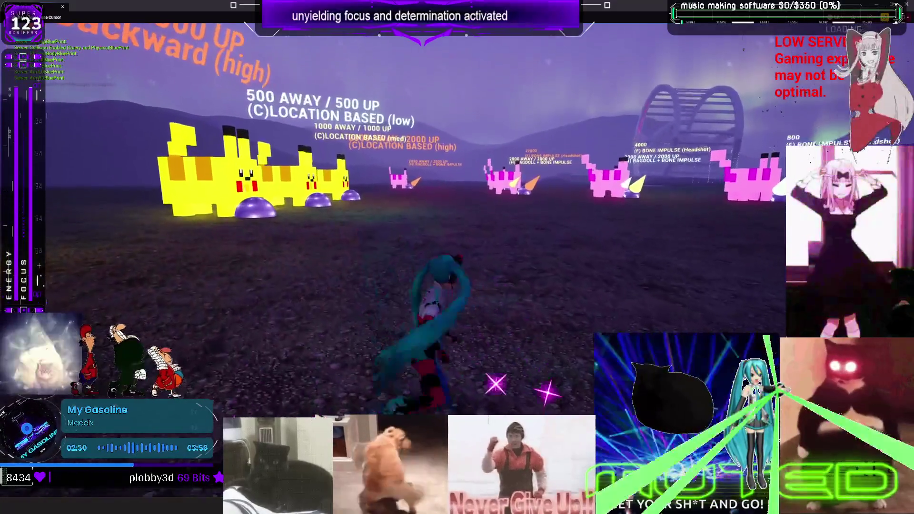
key(w)
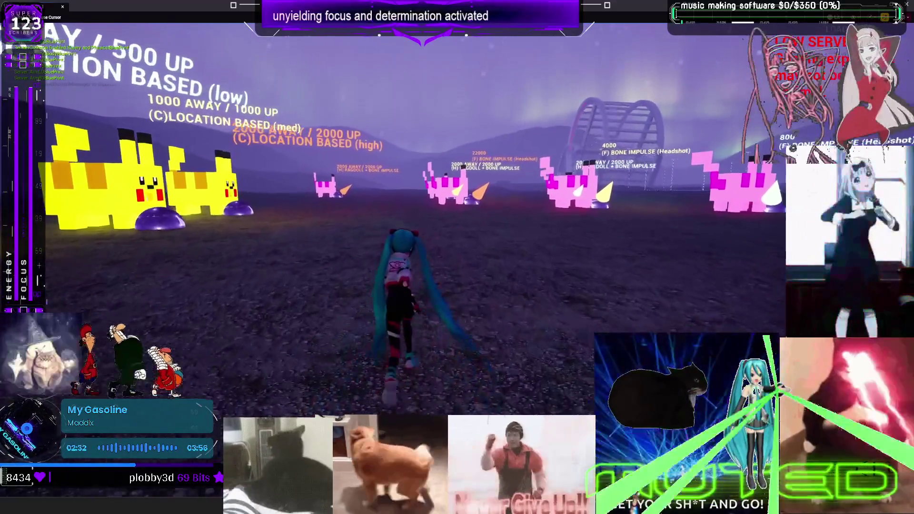
key(w)
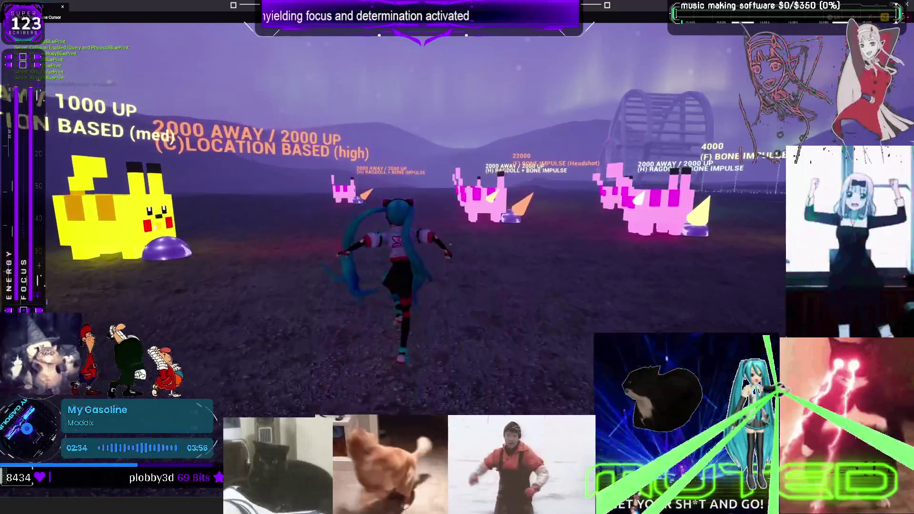
key(w)
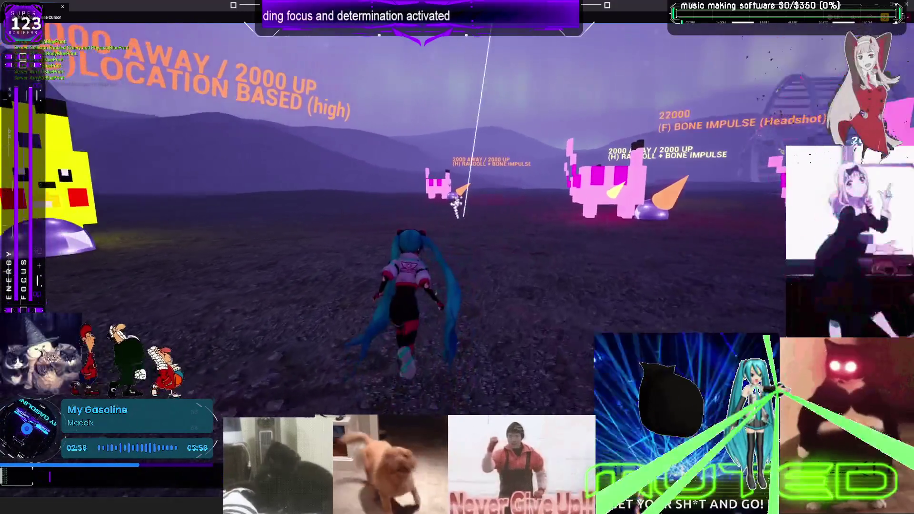
key(w)
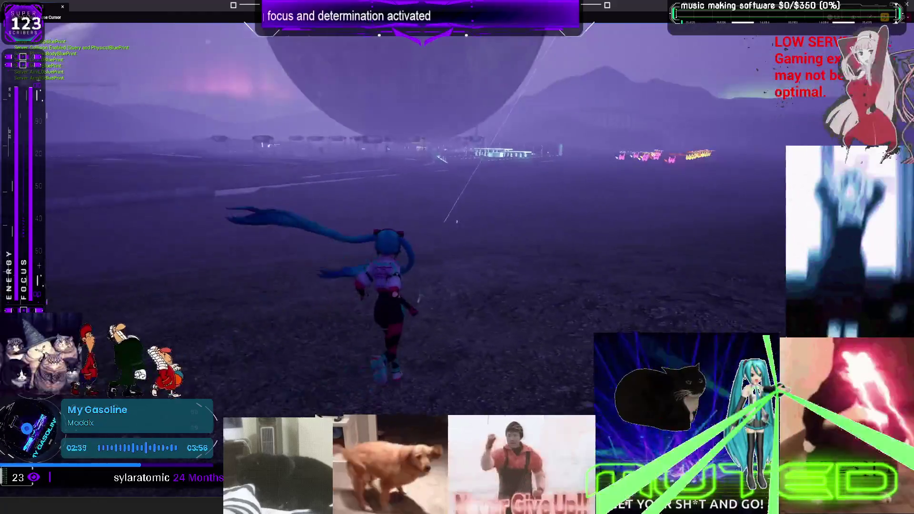
key(w)
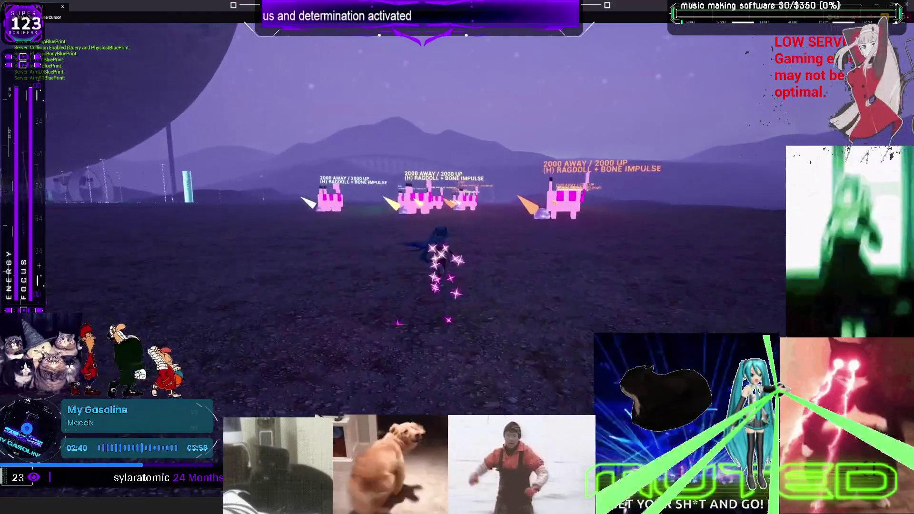
key(w)
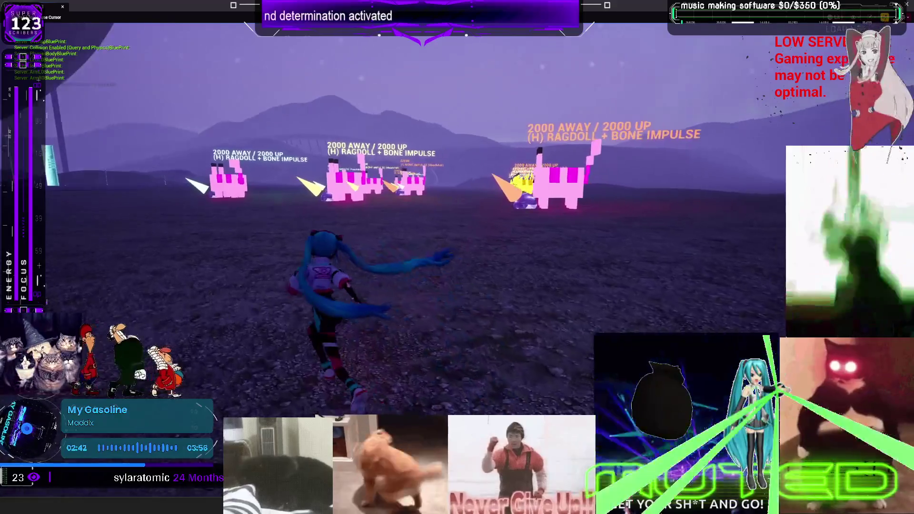
key(w)
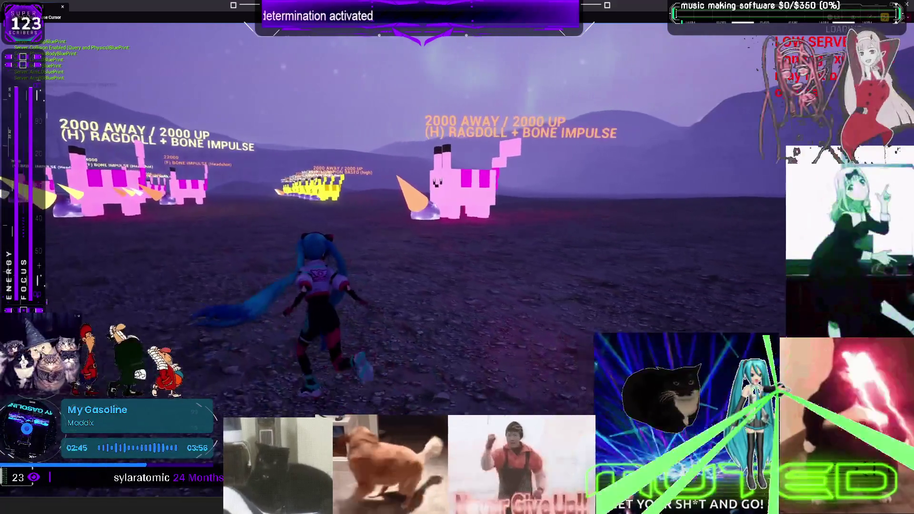
key(w)
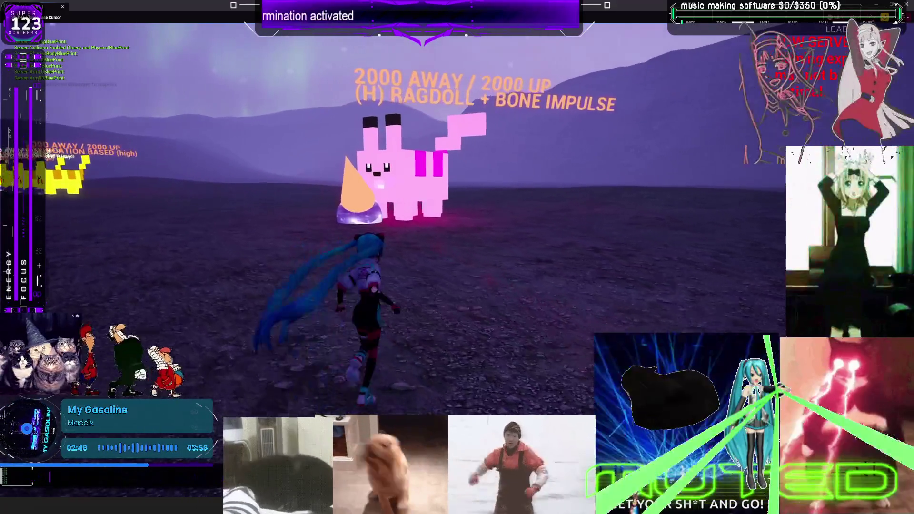
key(w)
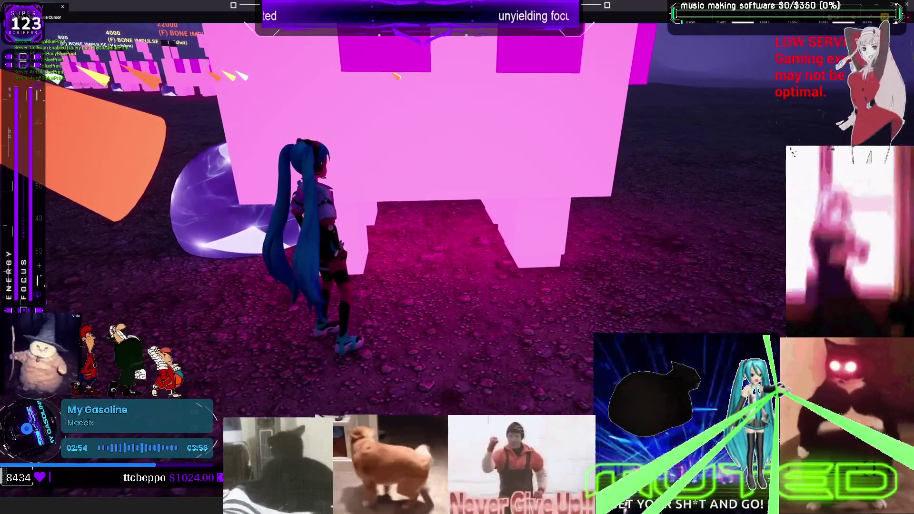
key(s)
key(w)
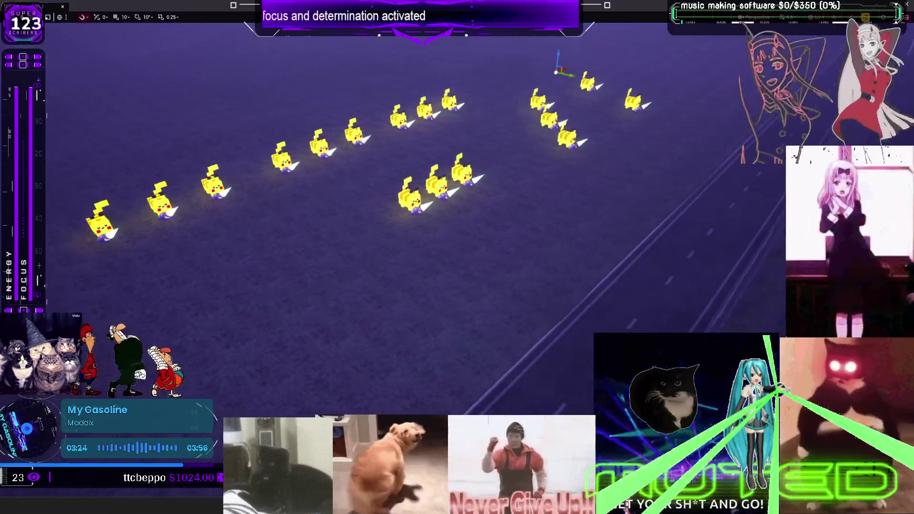
- Review the Pikachu target rows in the full-screen viewport and select the PlayerStart
right_click(445, 246)
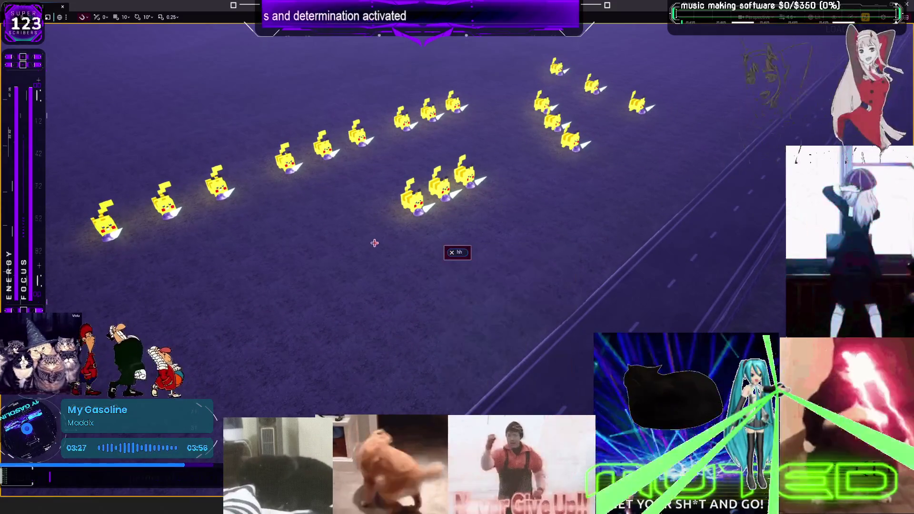
key(F11)
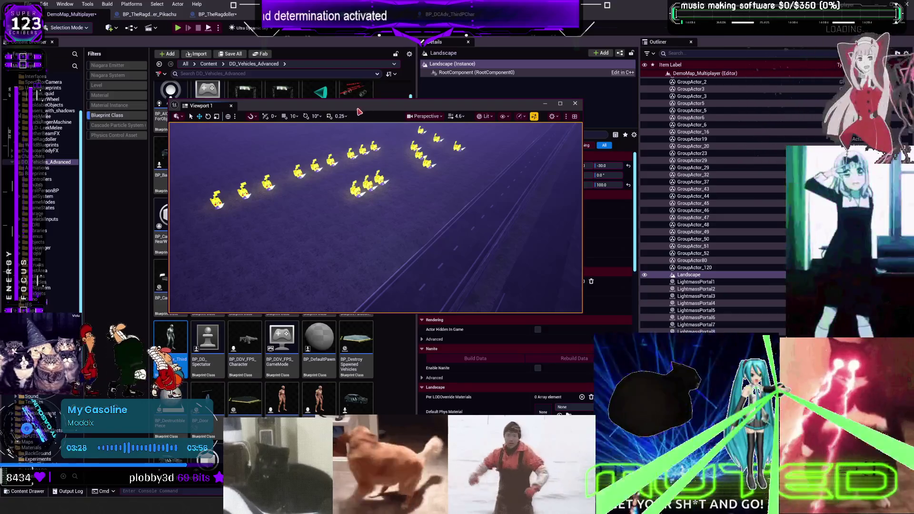
key(F11)
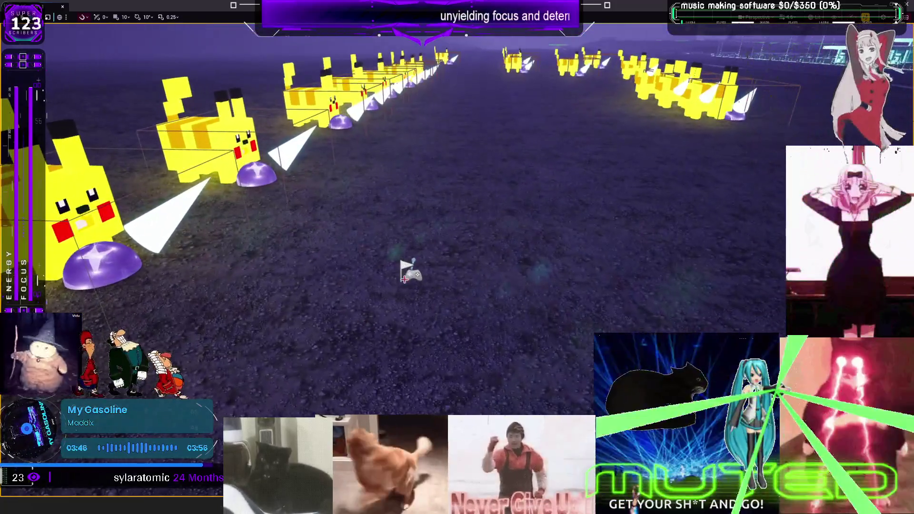
click(409, 268)
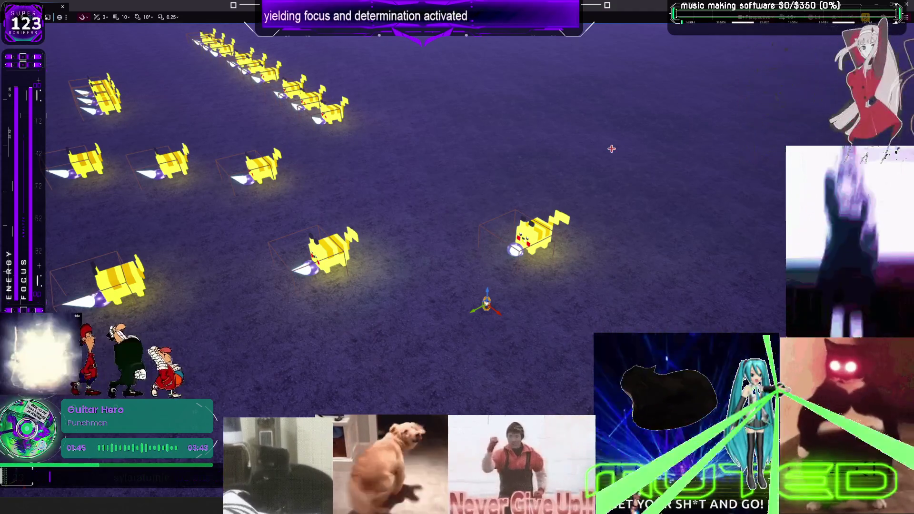
key(F11)
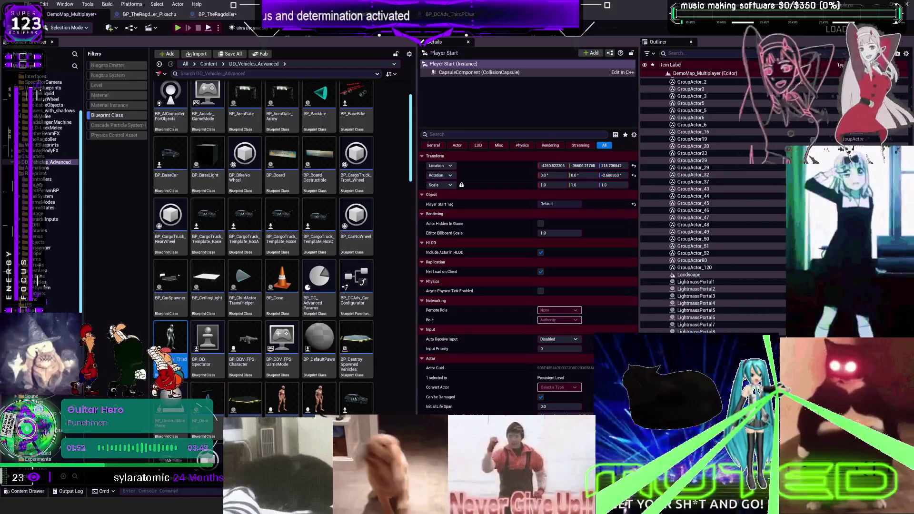
- In Obsidian's TO DO CHART, duplicate the bug card below the original and select its text for editing
key(alt+Tab)
scroll(547, 190, down, 2)
scroll(553, 189, up, 5)
scroll(553, 189, down, 8)
click(402, 227)
key(ctrl+c)
key(ctrl+v)
drag(444, 270, 346, 286)
double_click(381, 279)
mouse_move(441, 291)
mouse_down()
mouse_move(319, 278)
mouse_move(357, 265)
mouse_up()
- Write the card text 'some impulse impacts make the spring arm weird'
text(some impulse im)
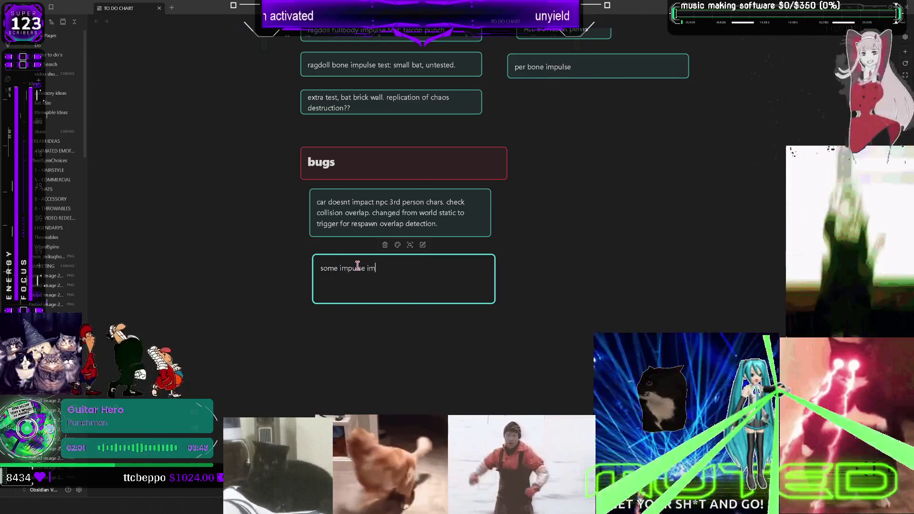
text(pacts make the c)
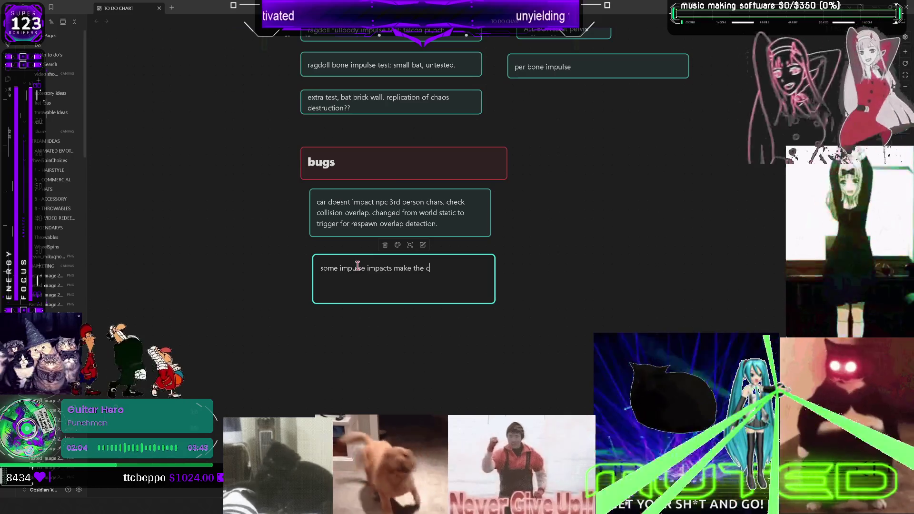
key(BackSpace)
text(spring arm weird)
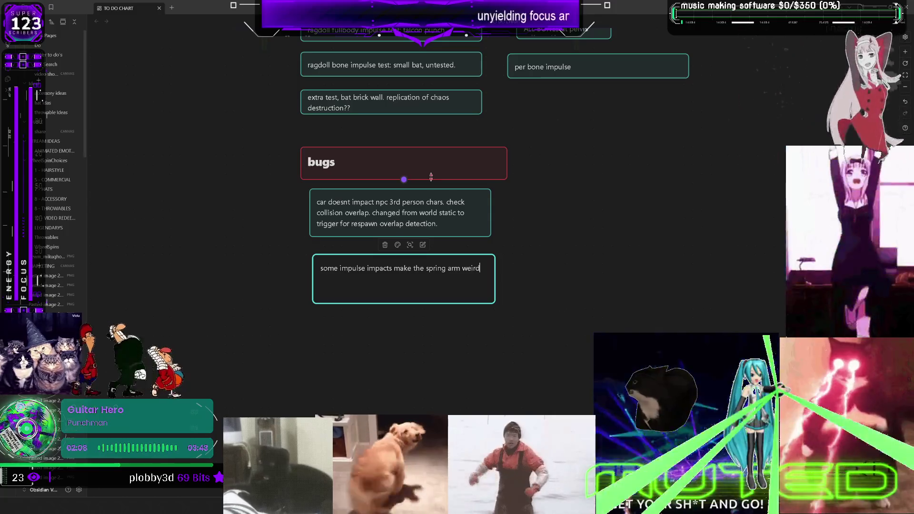
click(607, 272)
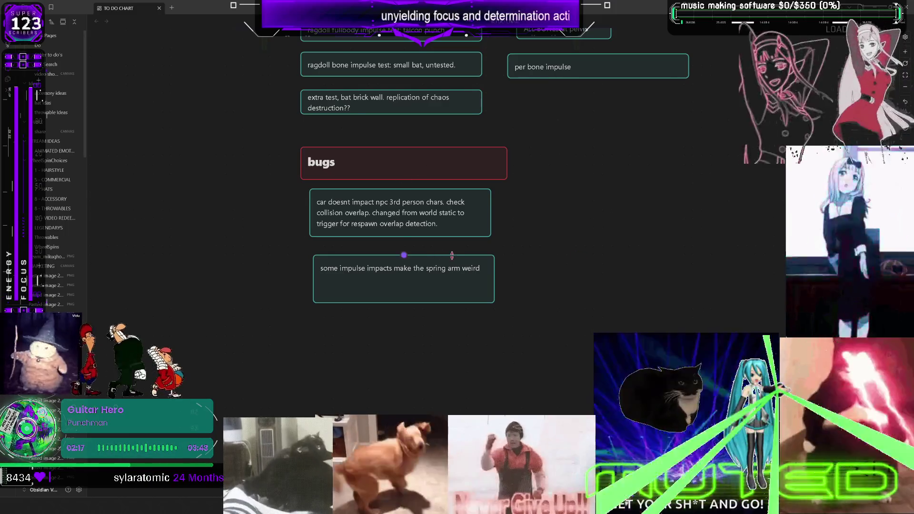
- Extend the note with 'or residual physics control settings with sppring' and return to Unreal
click(473, 267)
double_click(480, 268)
click(490, 271)
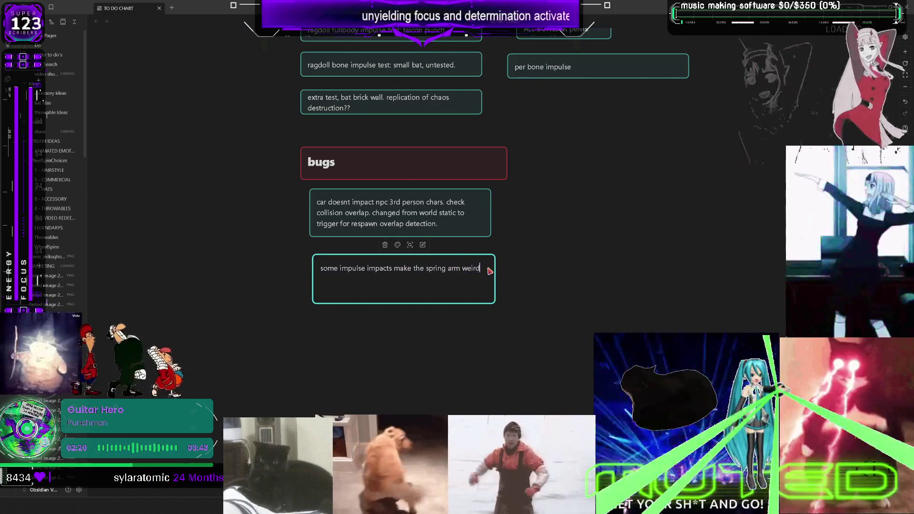
text( or residu)
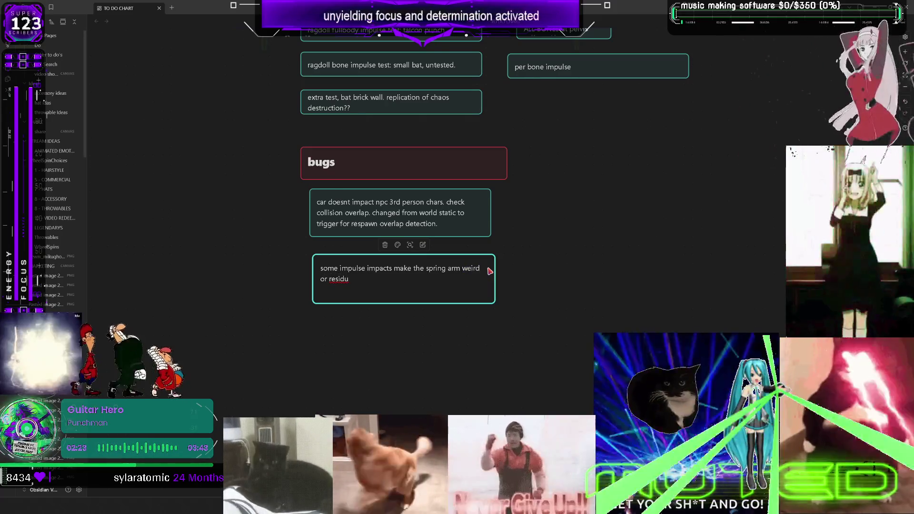
text(al physics c)
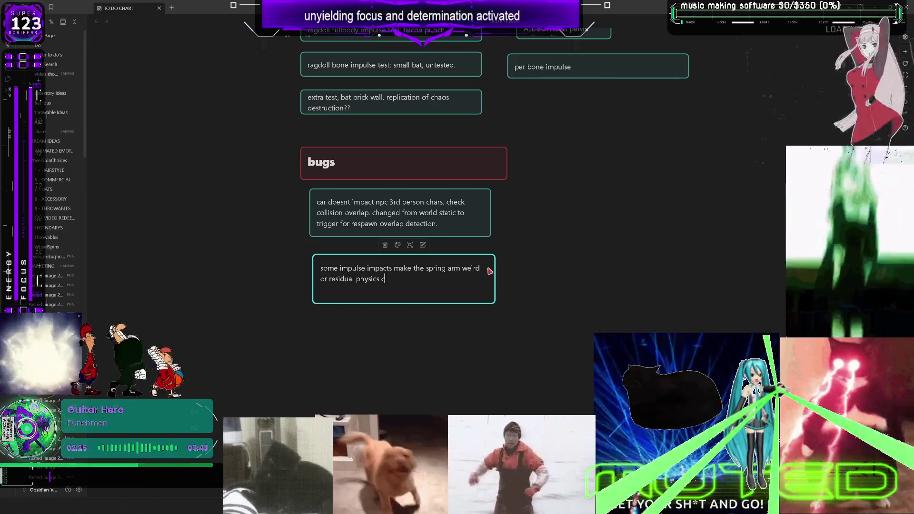
text(ontrol settings)
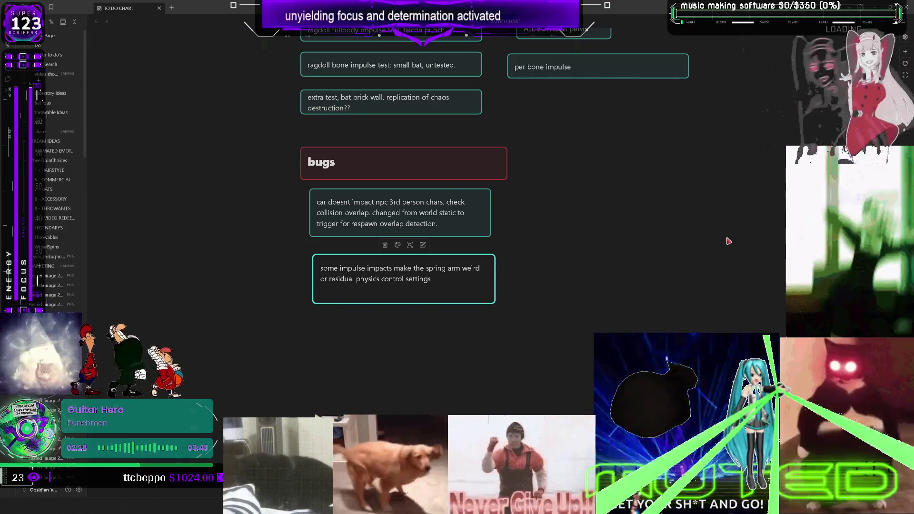
text( with sppring)
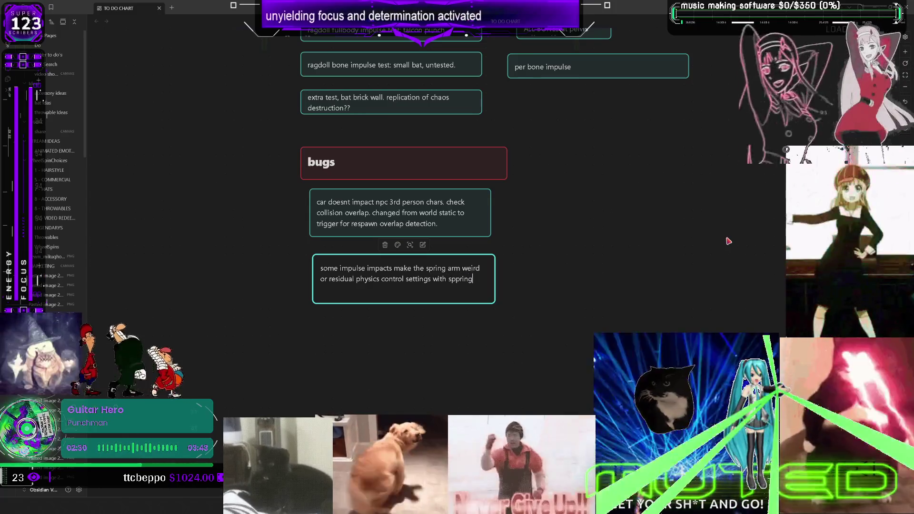
key(Escape)
key(alt+Tab)
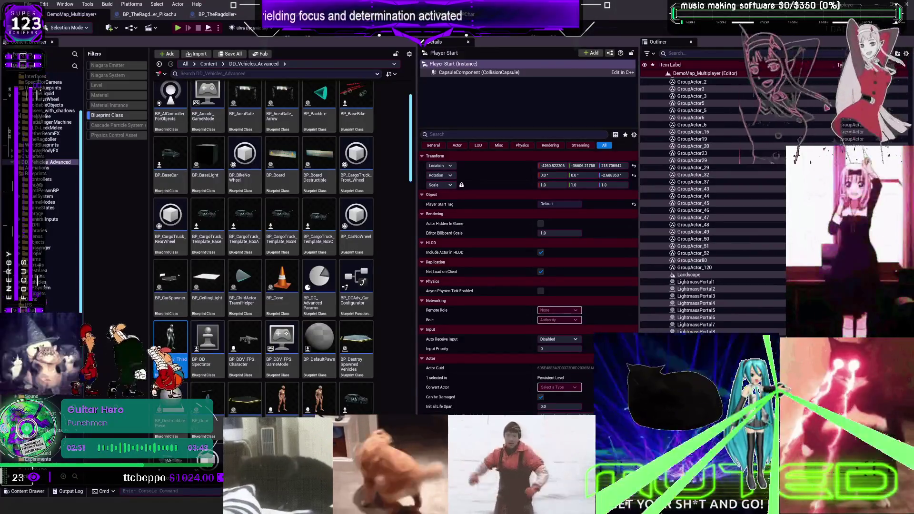
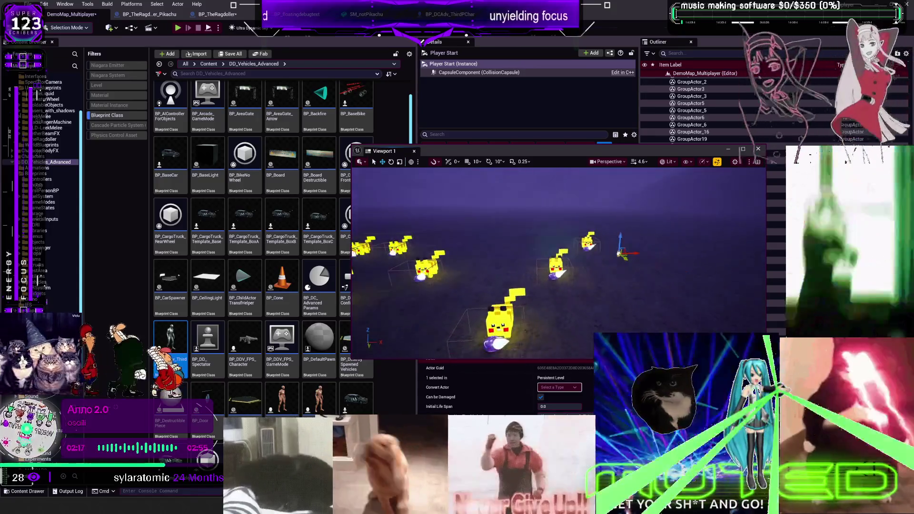
- Select Pikachu15 and copy the 22000 High impulse value from the Ragdoller EventGraph
click(547, 249)
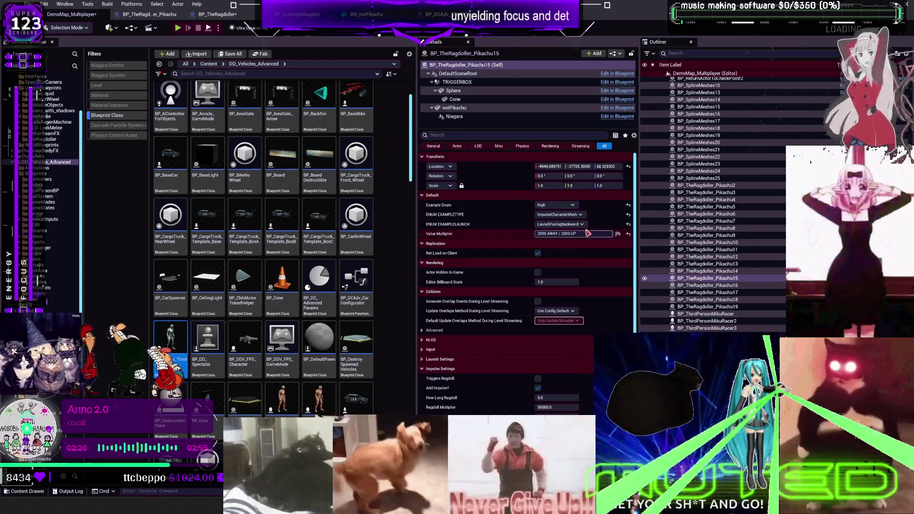
click(325, 16)
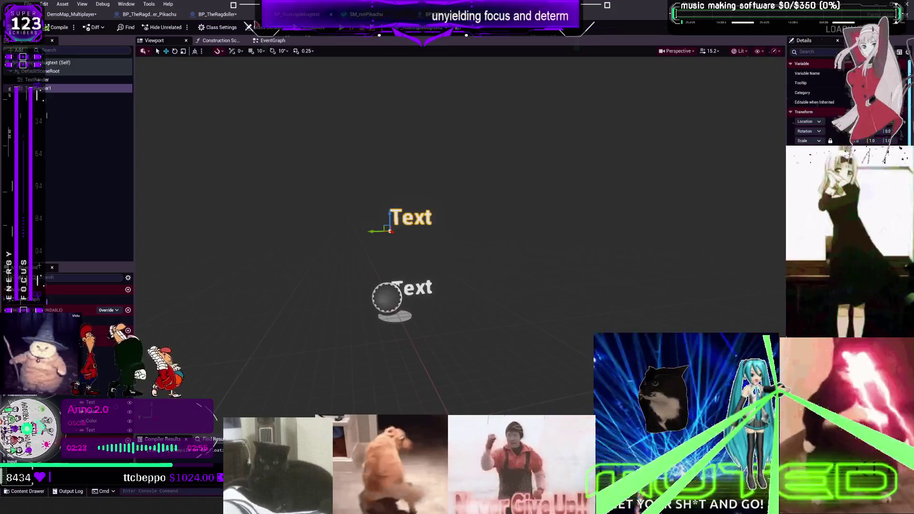
click(221, 16)
scroll(555, 236, down, 5)
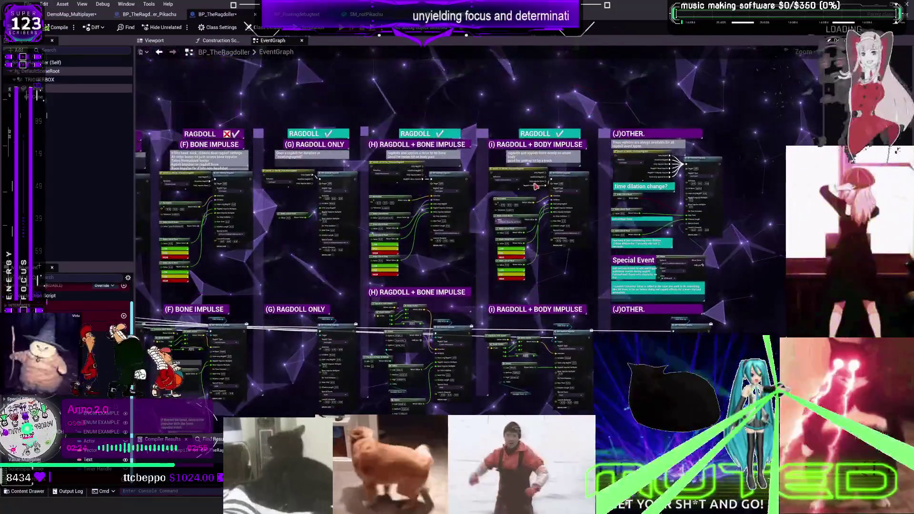
scroll(555, 237, up, 5)
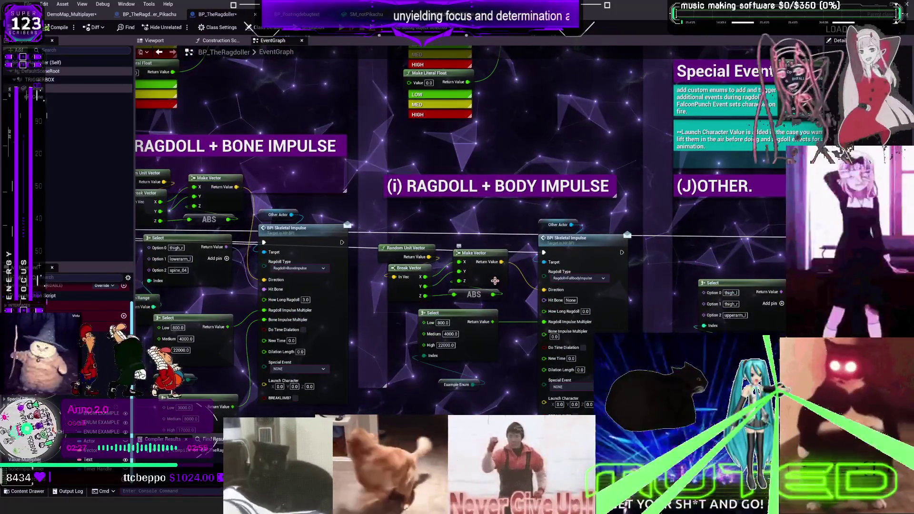
click(451, 344)
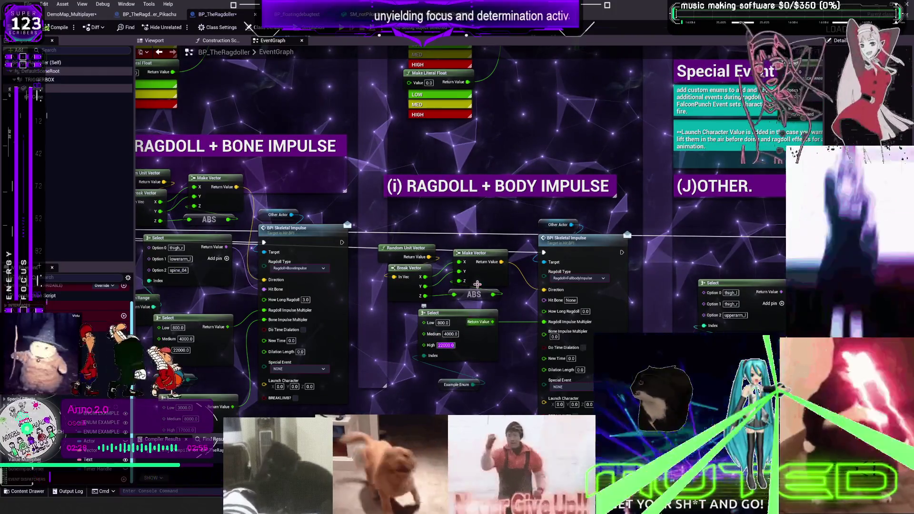
key(ctrl+Tab)
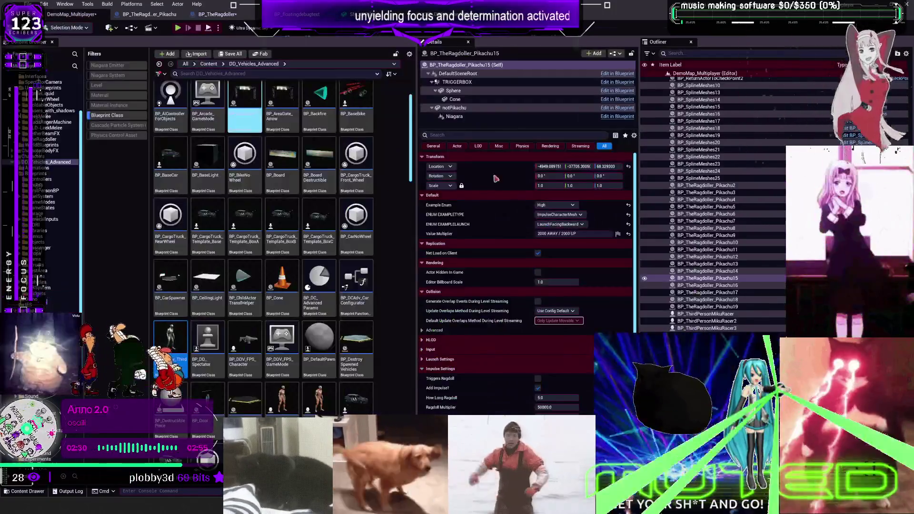
- Set Pikachu15's Value Multiplier to 22000 and Pikachu14's to 8000
click(571, 234)
key(ctrl+v)
key(BackSpace)
key(BackSpace)
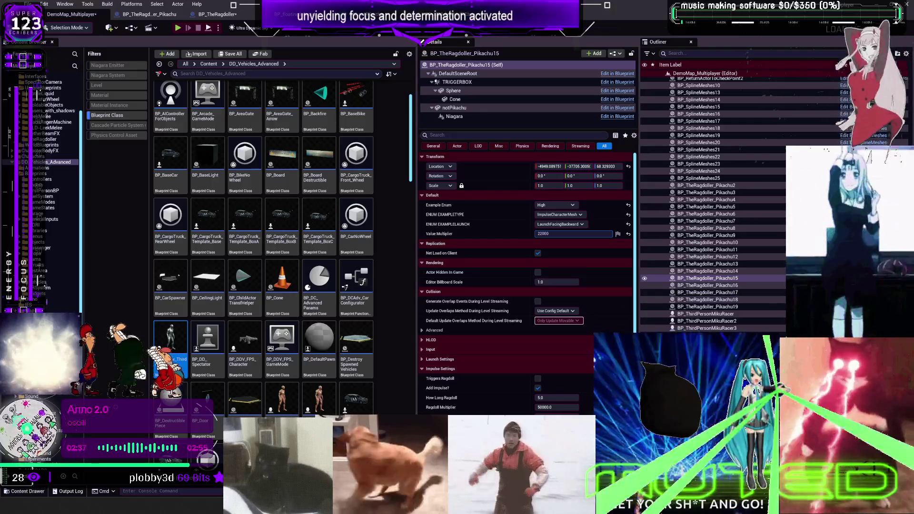
click(666, 271)
click(571, 233)
text(80)
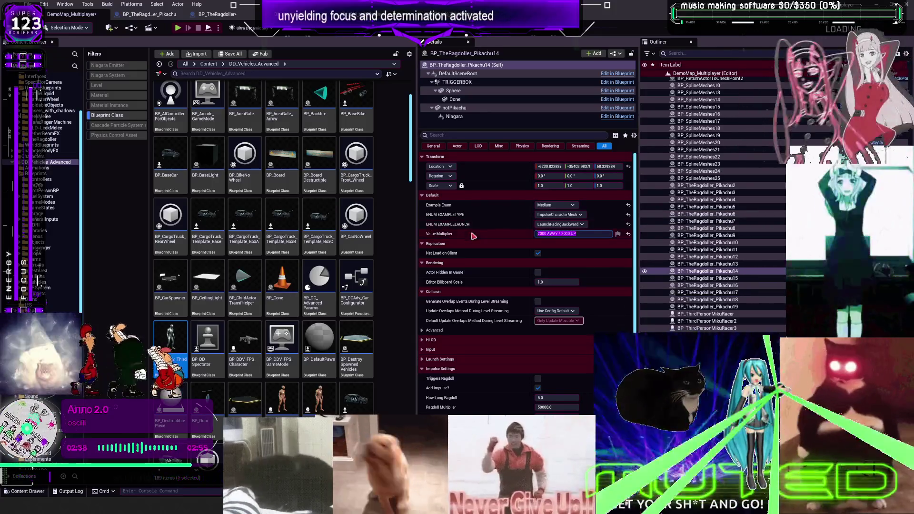
text(00)
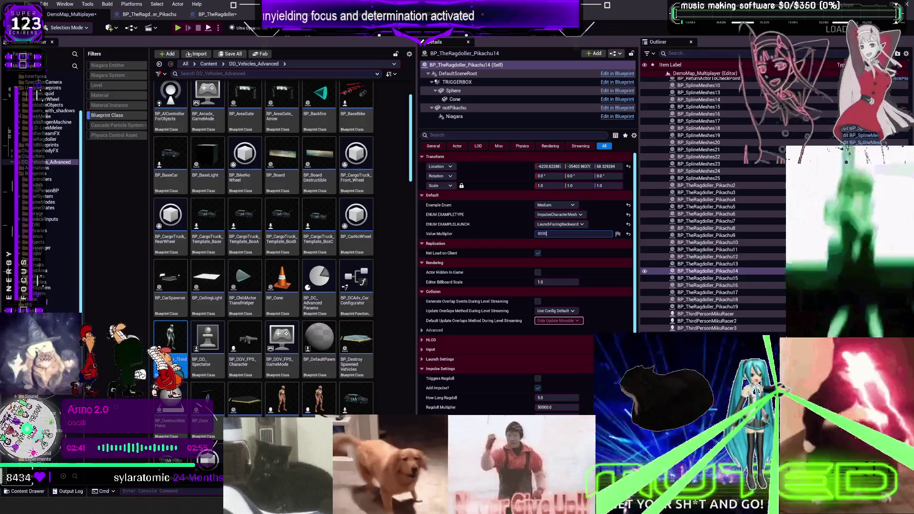
- Give Pikachu13 a Value Multiplier of 800, then start playing the level
click(217, 13)
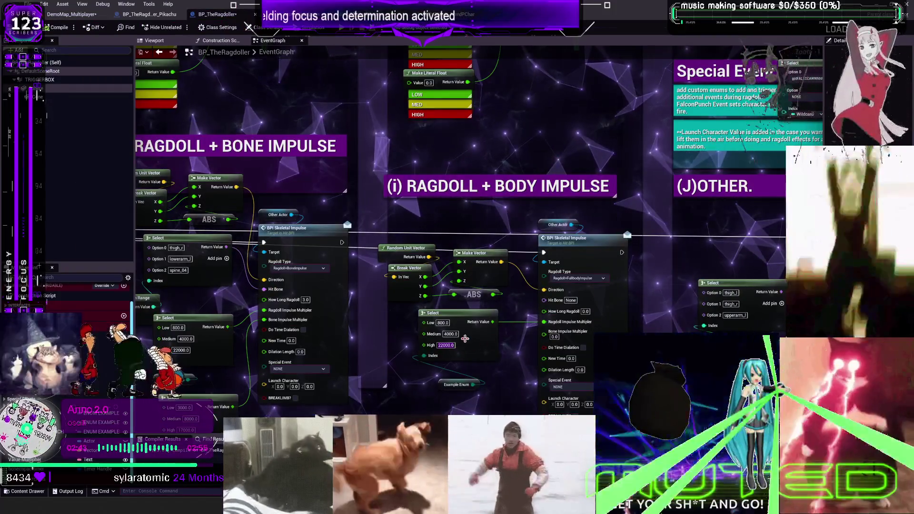
click(72, 14)
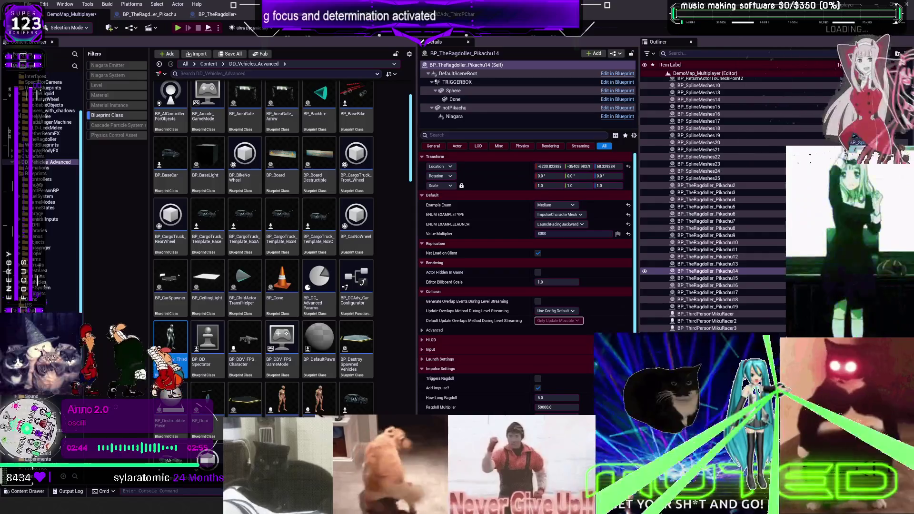
click(708, 264)
text(800)
key(Return)
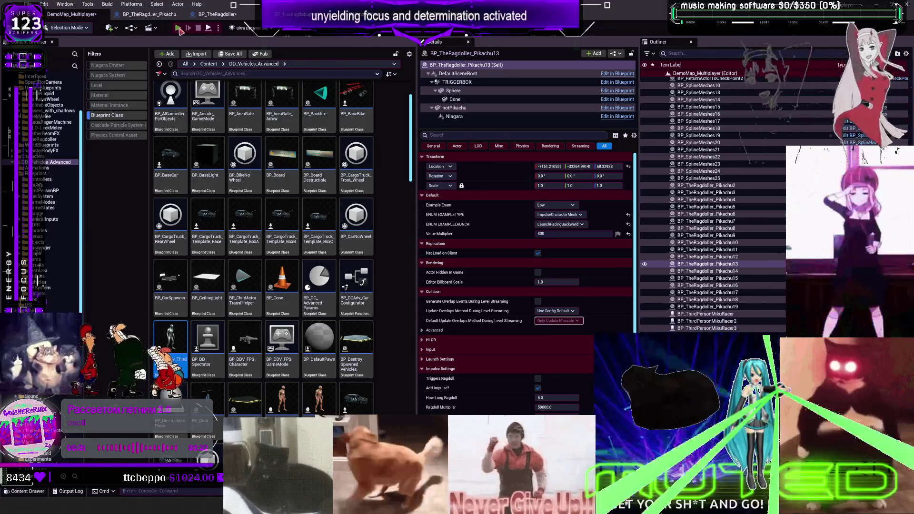
key(alt+p)
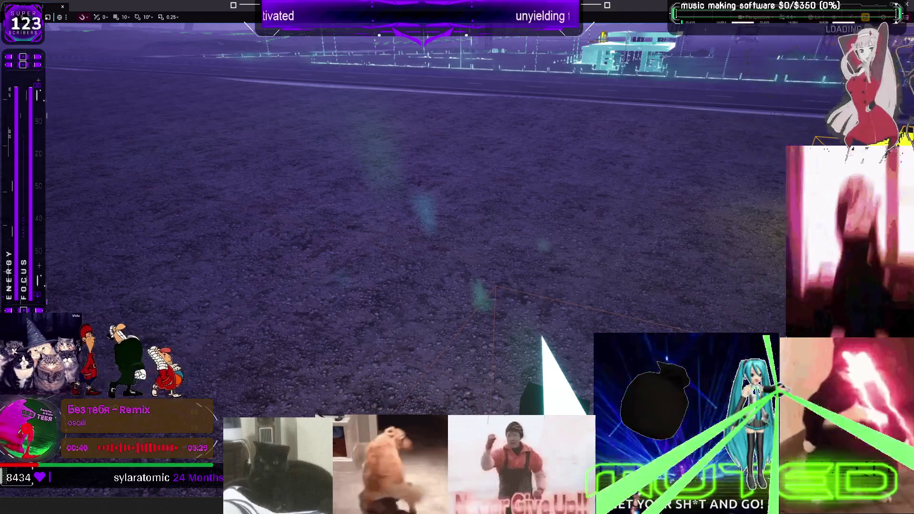
- After play-testing the ragdolls, switch to the Twitch dashboard in the browser
key(alt+Tab)
- Zoom in the Stream Manager page and scroll through the My Chat messages
key(ctrl+plus)
key(ctrl+plus)
key(ctrl+plus)
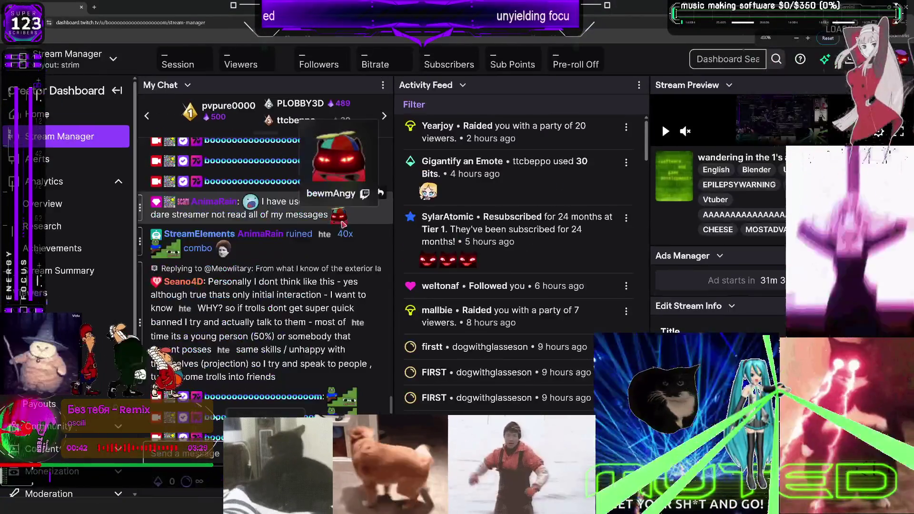
scroll(374, 252, down, 5)
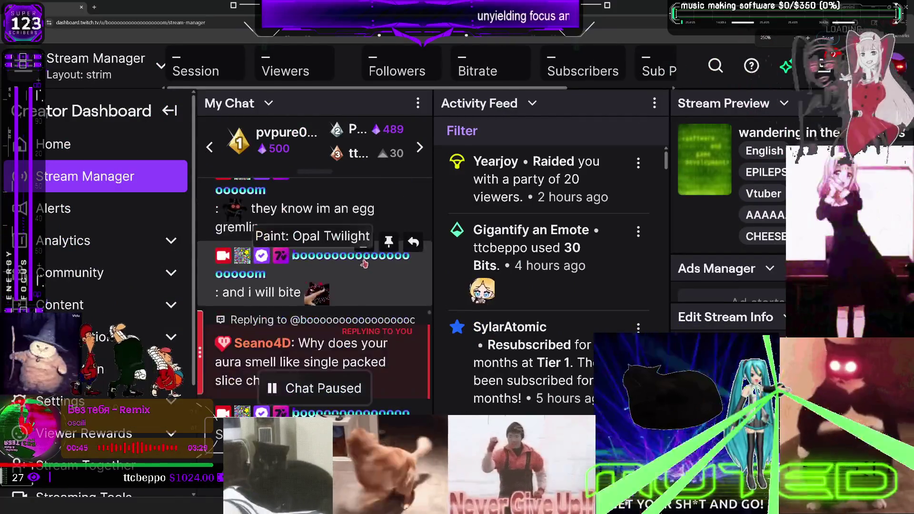
scroll(367, 256, down, 3)
mouse_move(257, 273)
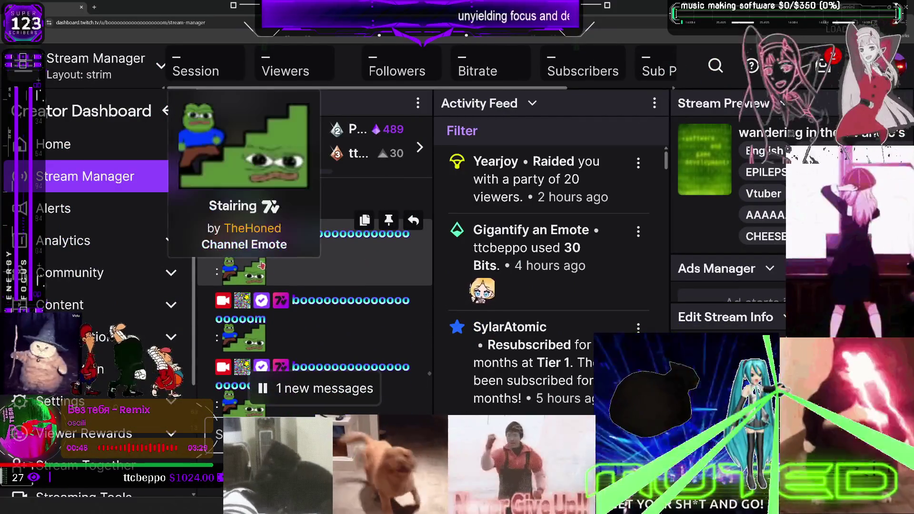
scroll(257, 273, up, 2)
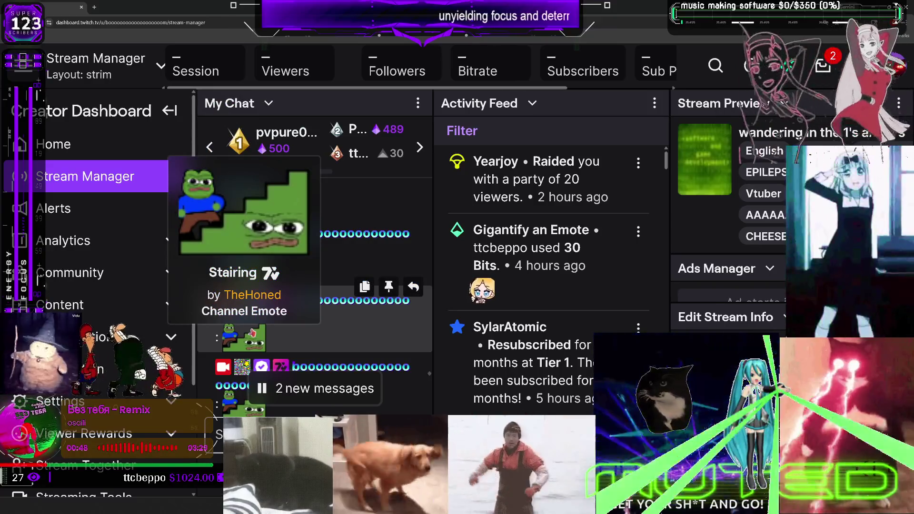